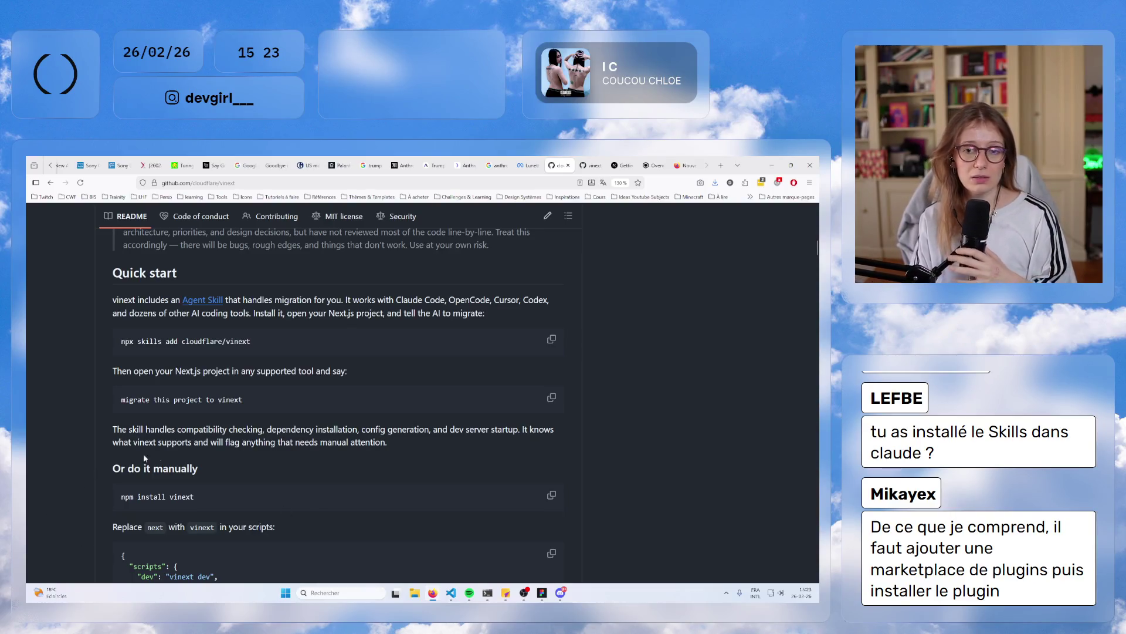
- Scroll through the vinext README and view the migrate-to-vinext SKILL.md file
{"action": "scroll", "coordinate": [255, 467], "scroll_direction": "up", "scroll_amount": 3}
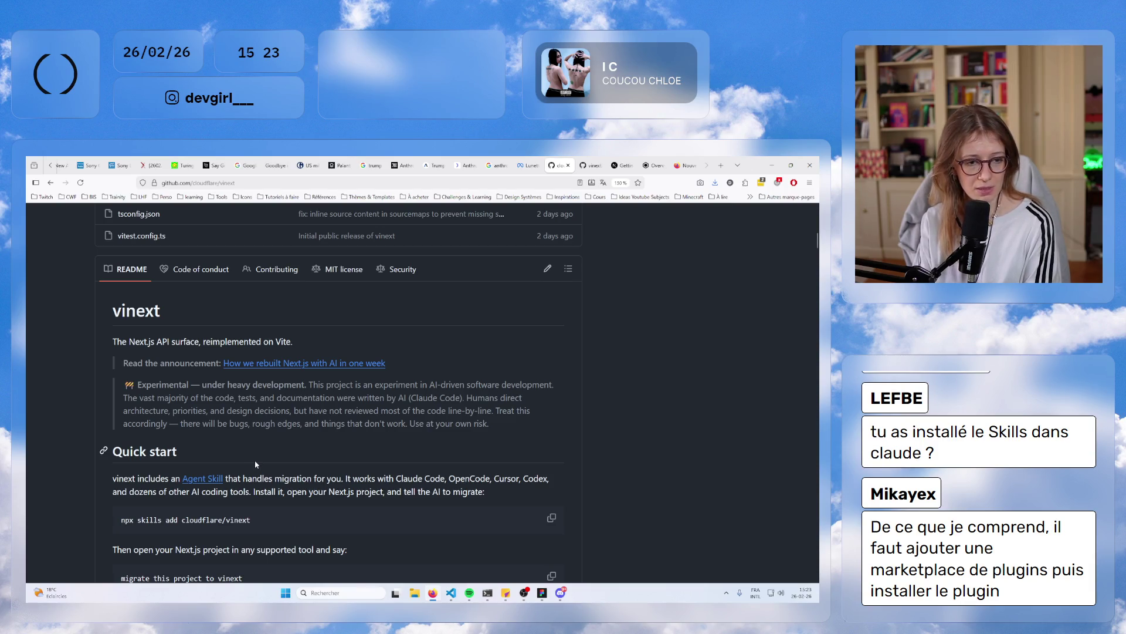
{"action": "scroll", "coordinate": [255, 460], "scroll_direction": "down", "scroll_amount": 4}
{"action": "scroll", "coordinate": [256, 466], "scroll_direction": "up", "scroll_amount": 2}
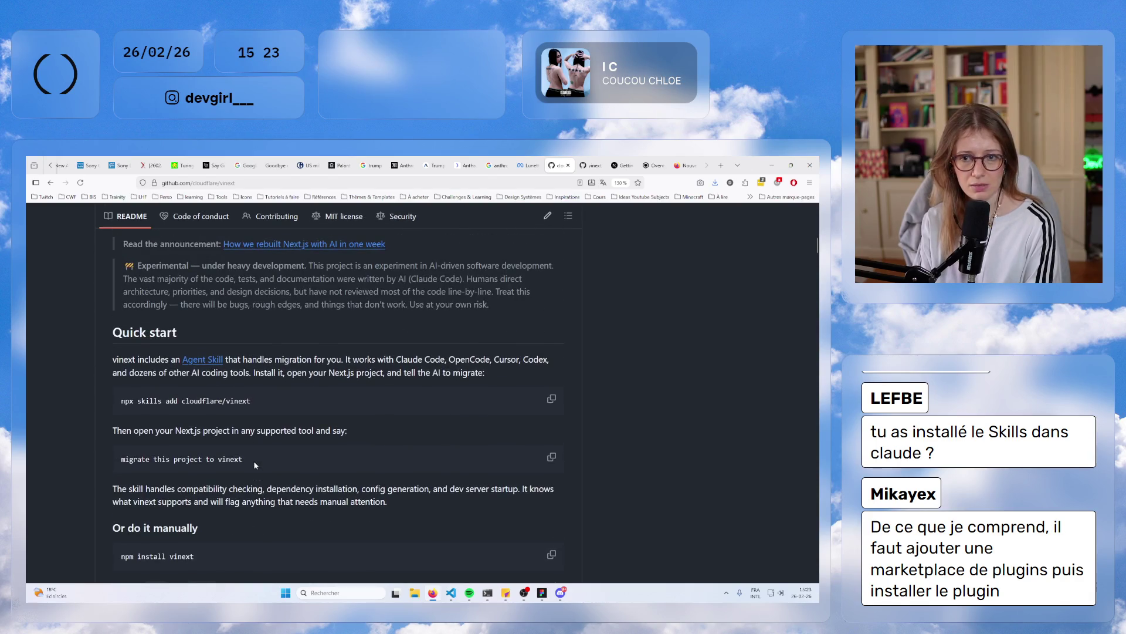
{"action": "left_click", "coordinate": [593, 164]}
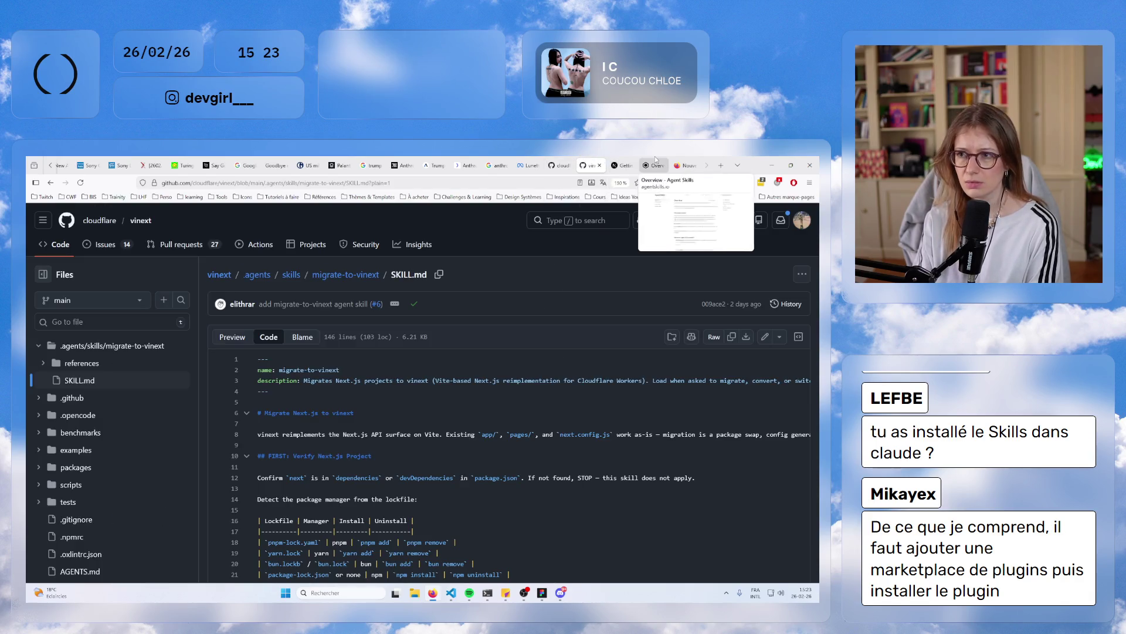
- Move the Agent Skills overview tab beside the vinext pages and switch to it
{"action": "left_click", "coordinate": [655, 161]}
{"action": "left_click", "coordinate": [590, 165]}
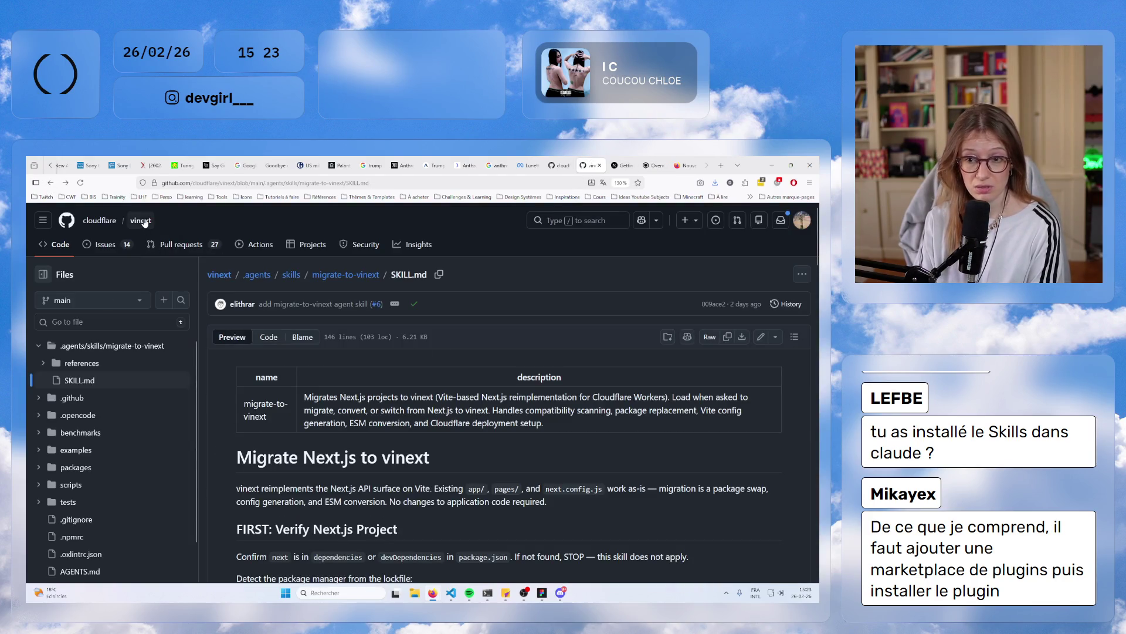
{"action": "left_click", "coordinate": [560, 165]}
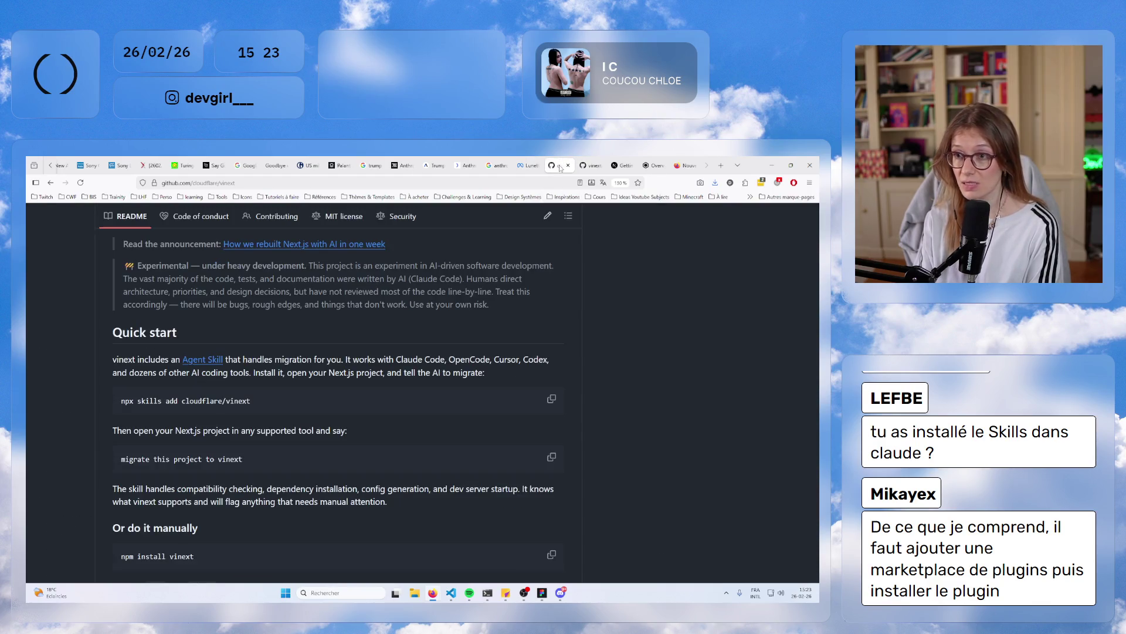
{"action": "left_click_drag", "start_coordinate": [653, 164], "coordinate": [610, 161]}
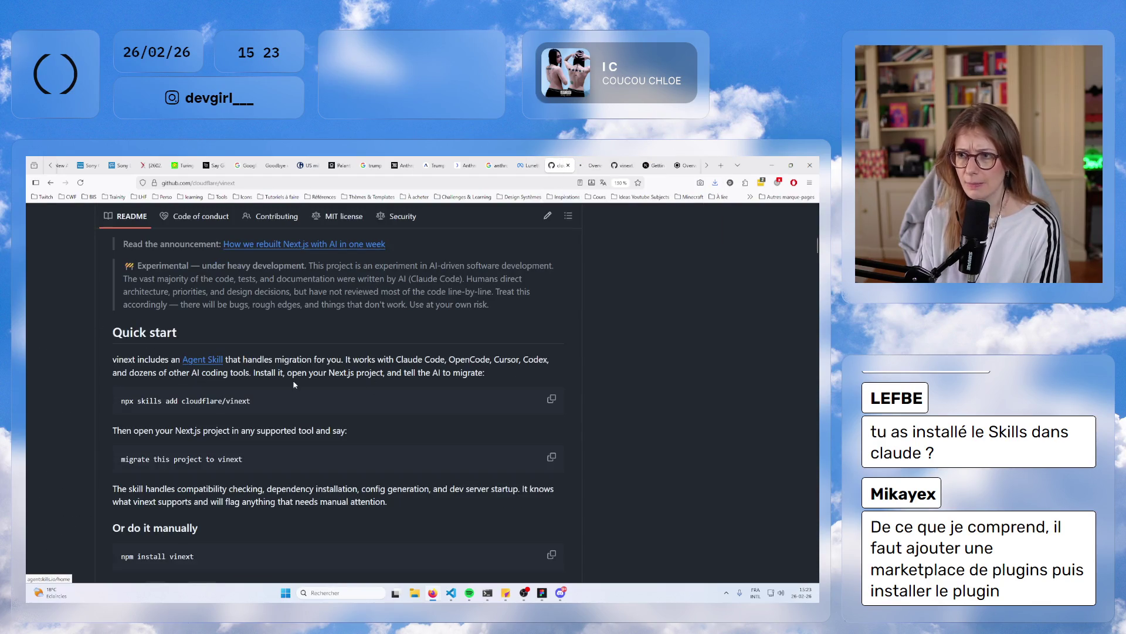
{"action": "left_click", "coordinate": [593, 165]}
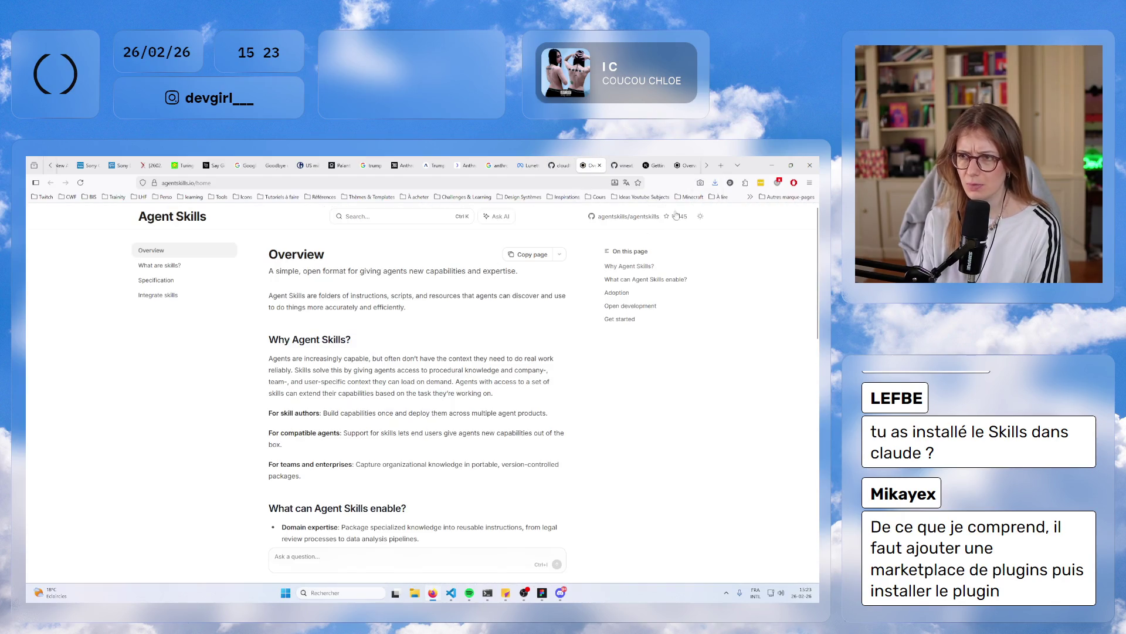
- Go from the agentskills GitHub repo, via its Documentation link, to the Example skills repository
{"action": "left_click", "coordinate": [650, 222]}
{"action": "left_click_drag", "start_coordinate": [594, 164], "coordinate": [684, 165]}
{"action": "left_click", "coordinate": [621, 165]}
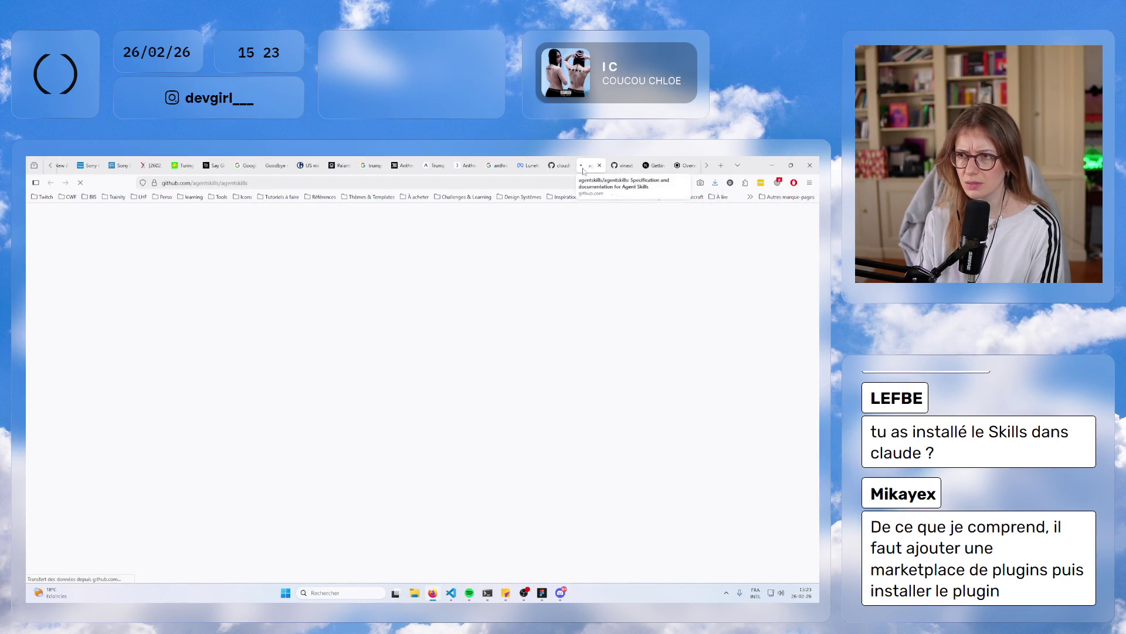
{"action": "scroll", "coordinate": [314, 428], "scroll_direction": "down", "scroll_amount": 6}
{"action": "scroll", "coordinate": [314, 428], "scroll_direction": "up", "scroll_amount": 2}
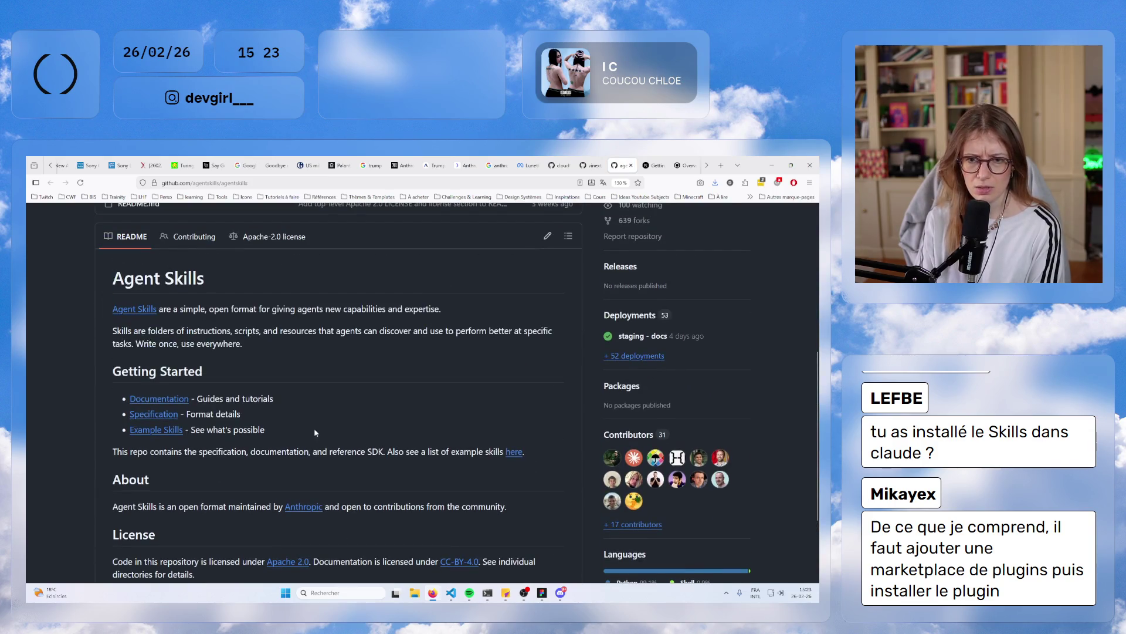
{"action": "left_click", "coordinate": [140, 401]}
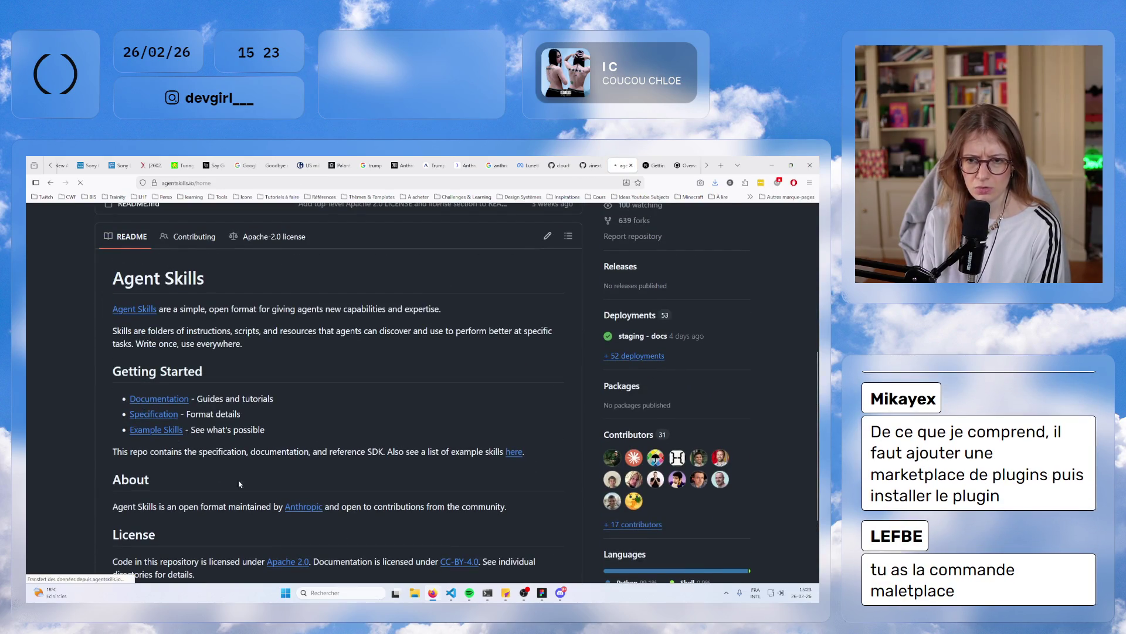
{"action": "scroll", "coordinate": [345, 500], "scroll_direction": "down", "scroll_amount": 15}
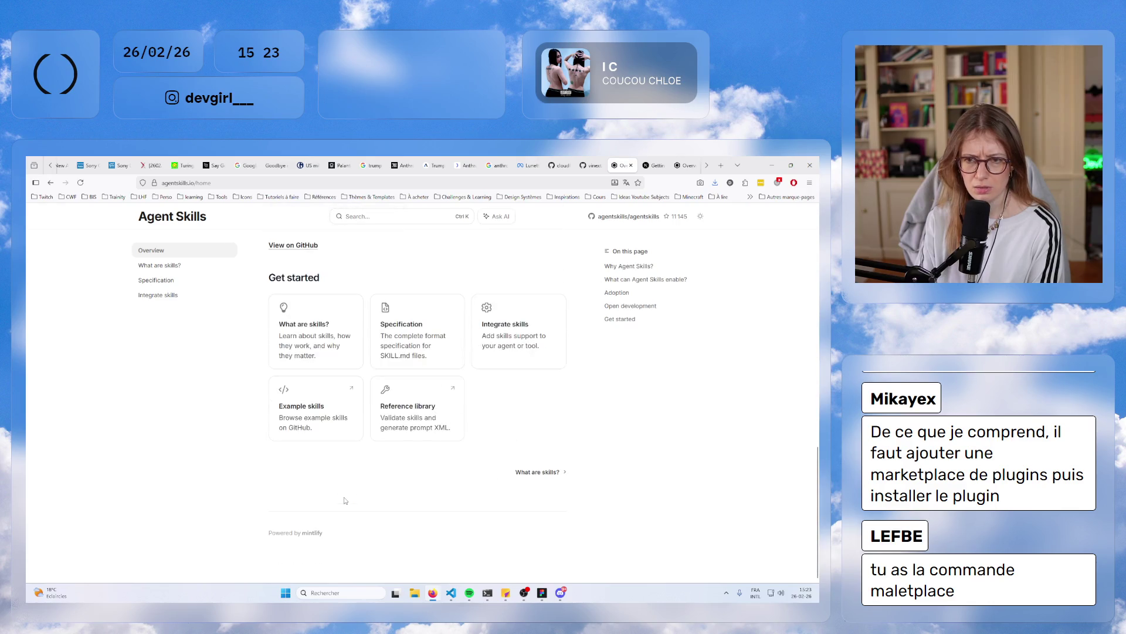
{"action": "left_click", "coordinate": [308, 414]}
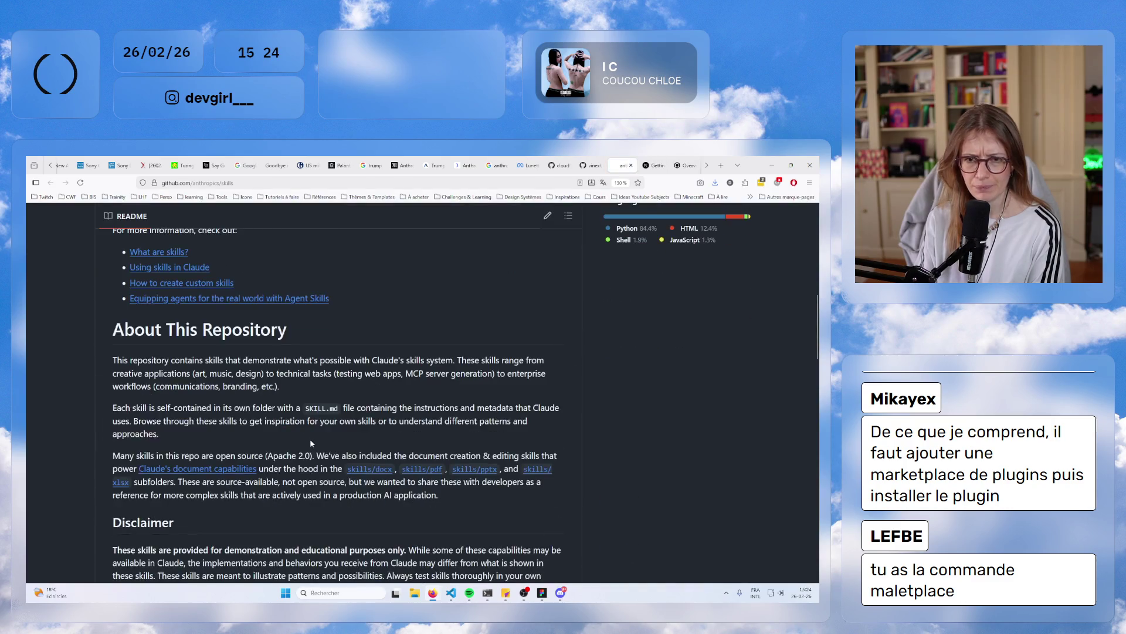
- Read the plugin install instructions, highlighting the /plugin marketplace add command and document-skills
{"action": "scroll", "coordinate": [311, 443], "scroll_direction": "down", "scroll_amount": 5}
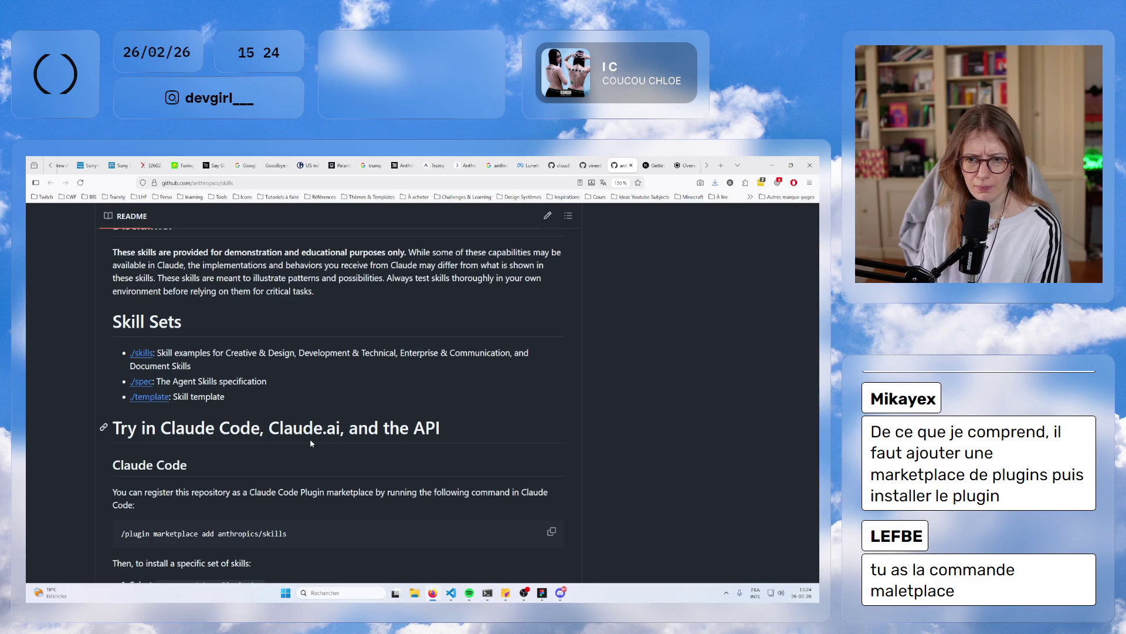
{"action": "scroll", "coordinate": [310, 443], "scroll_direction": "down", "scroll_amount": 3}
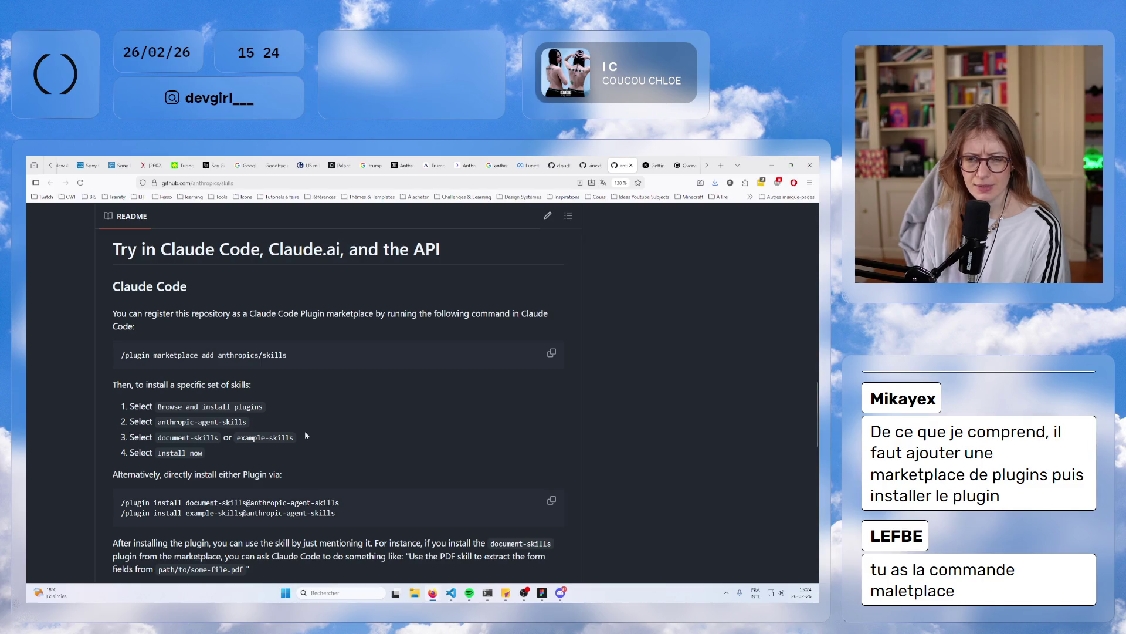
{"action": "left_click_drag", "start_coordinate": [291, 356], "coordinate": [86, 345]}
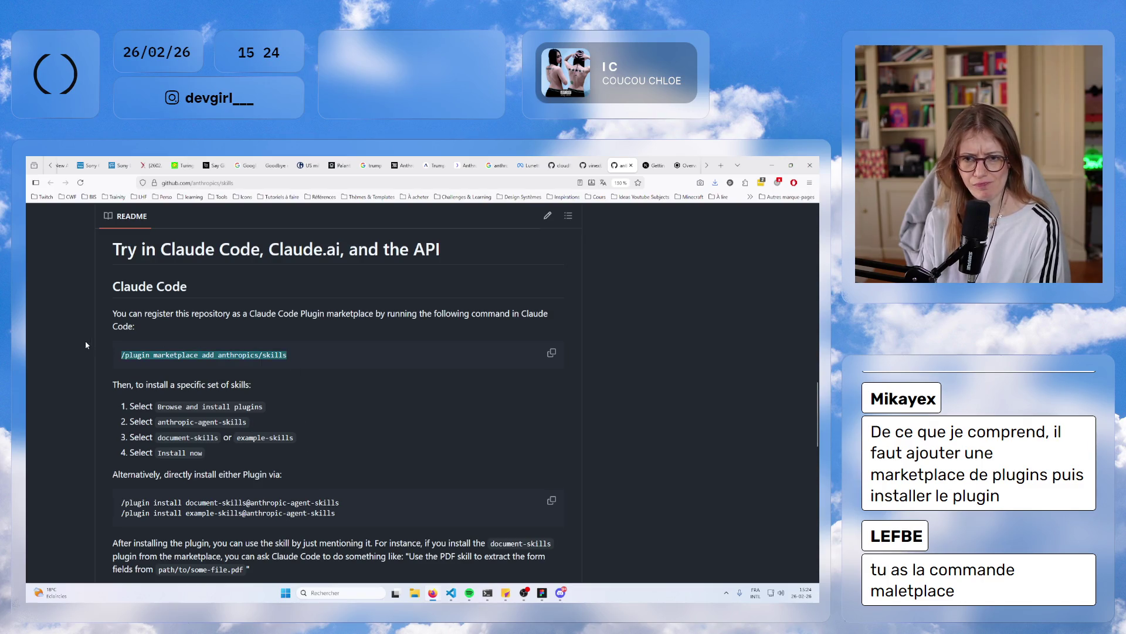
{"action": "scroll", "coordinate": [86, 345], "scroll_direction": "down", "scroll_amount": 4}
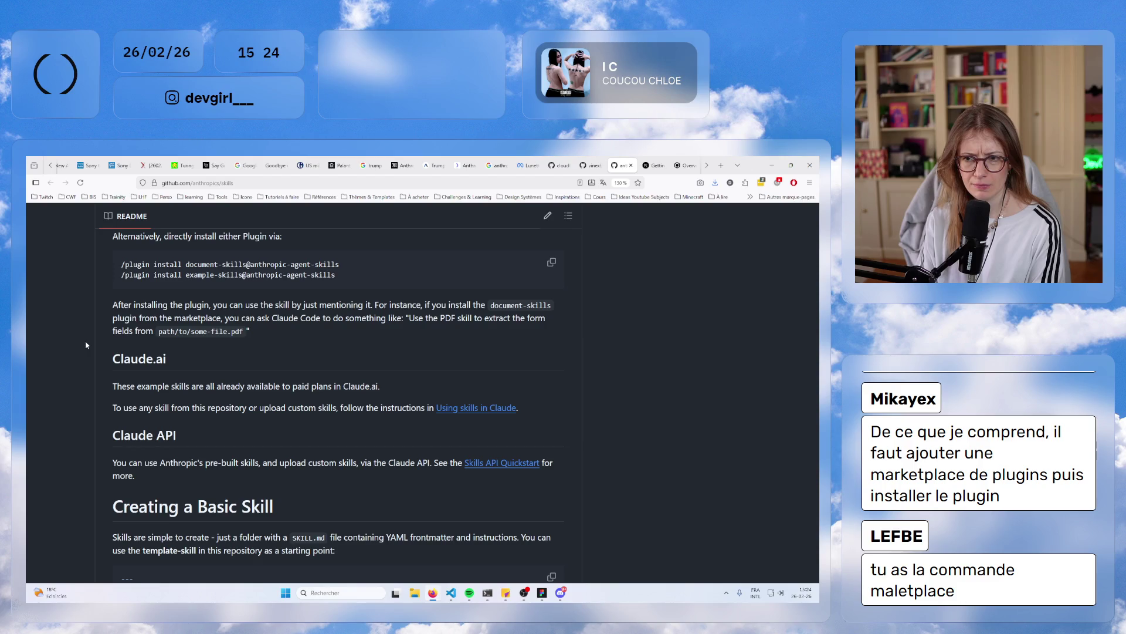
{"action": "scroll", "coordinate": [502, 356], "scroll_direction": "up", "scroll_amount": 2}
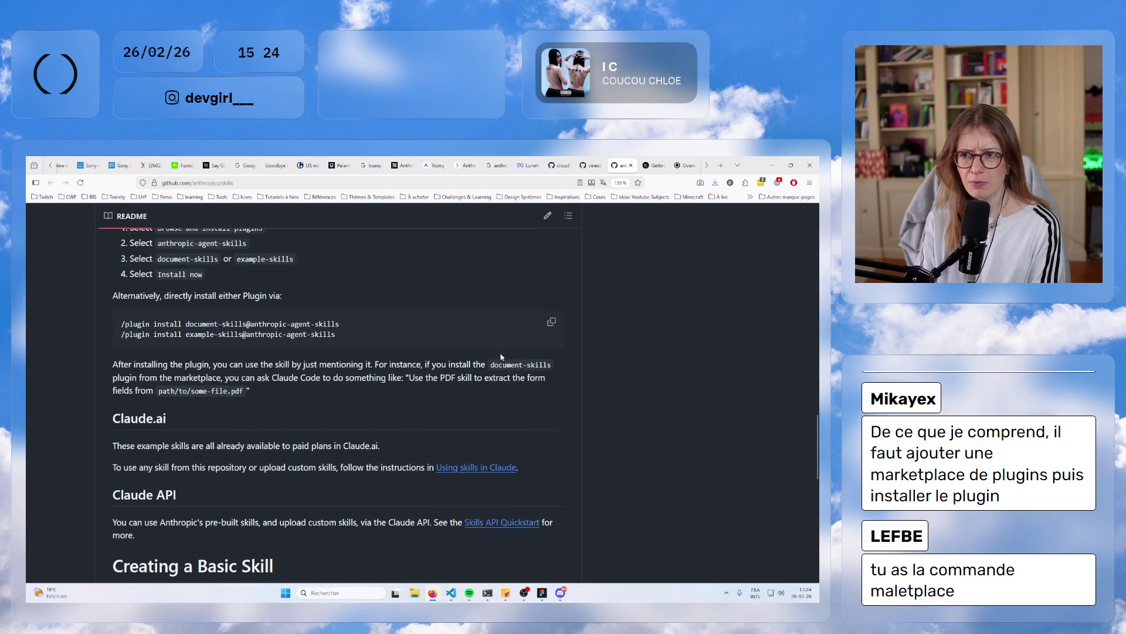
{"action": "left_click_drag", "start_coordinate": [492, 365], "coordinate": [557, 371]}
- Skim the rest of the anthropics/skills README, then return to the cloudflare/vinext README
{"action": "scroll", "coordinate": [322, 493], "scroll_direction": "up", "scroll_amount": 3}
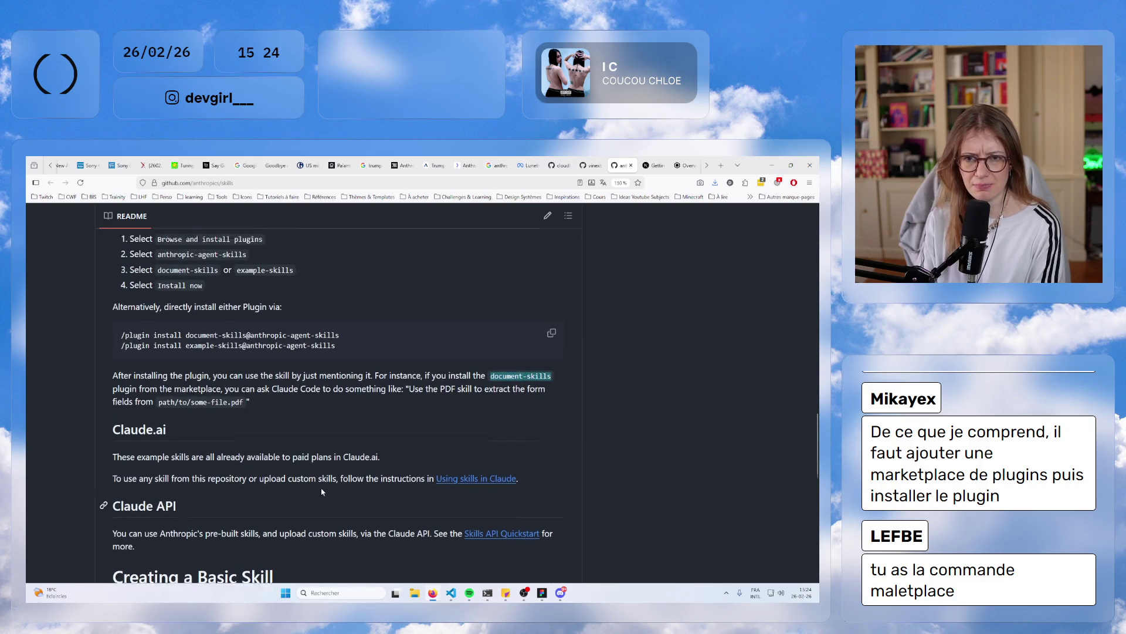
{"action": "scroll", "coordinate": [331, 494], "scroll_direction": "down", "scroll_amount": 4}
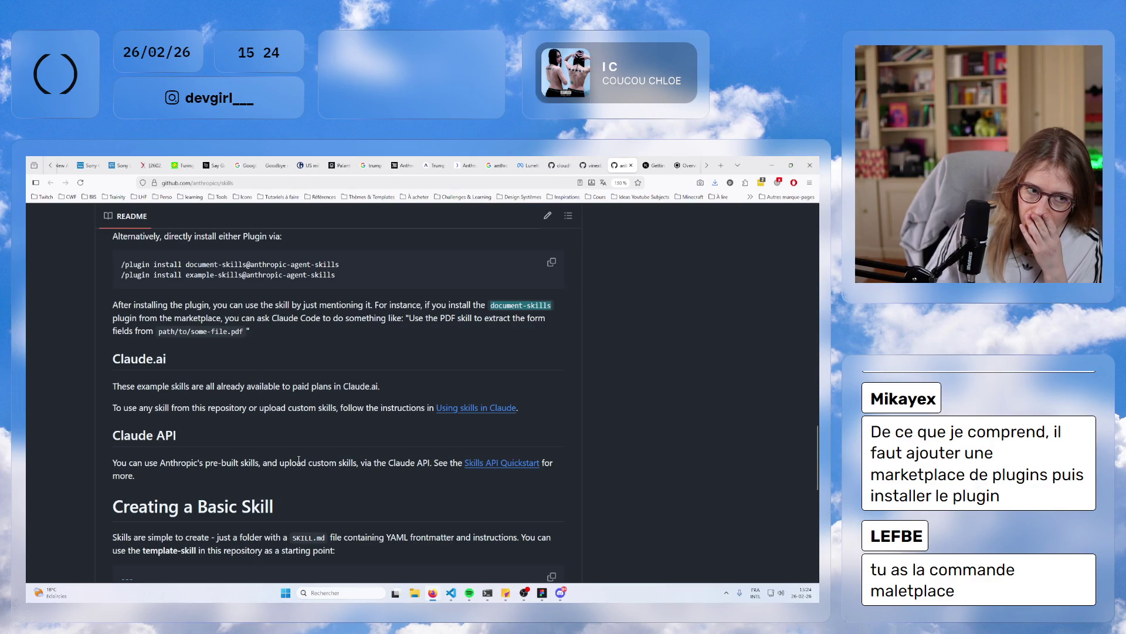
{"action": "scroll", "coordinate": [298, 461], "scroll_direction": "down", "scroll_amount": 2}
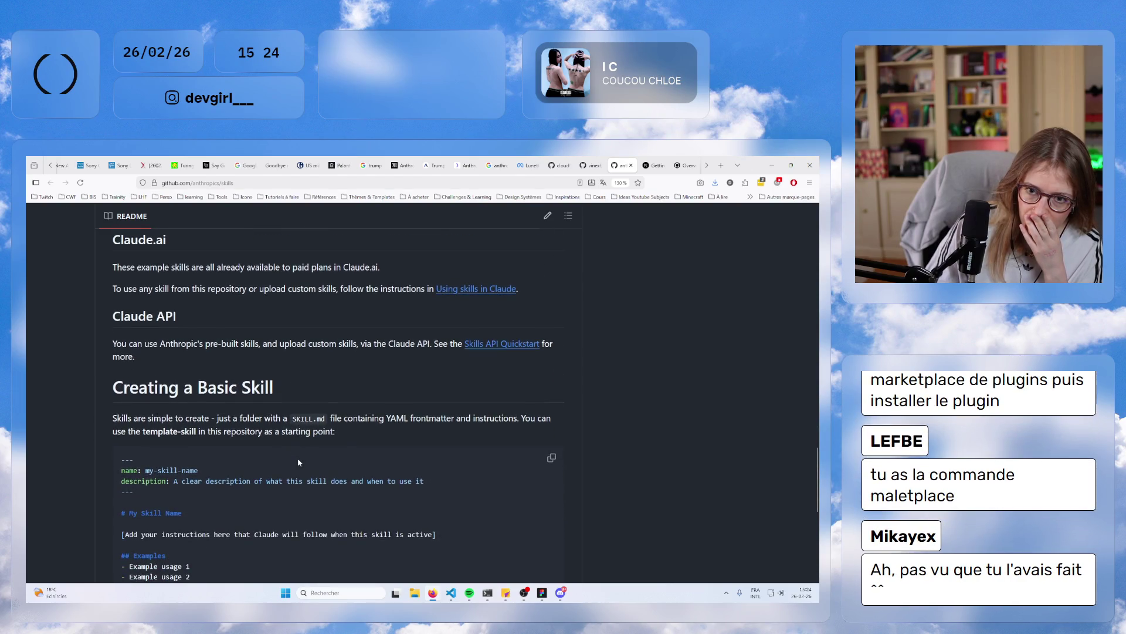
{"action": "scroll", "coordinate": [298, 462], "scroll_direction": "down", "scroll_amount": 4}
{"action": "scroll", "coordinate": [298, 462], "scroll_direction": "up", "scroll_amount": 10}
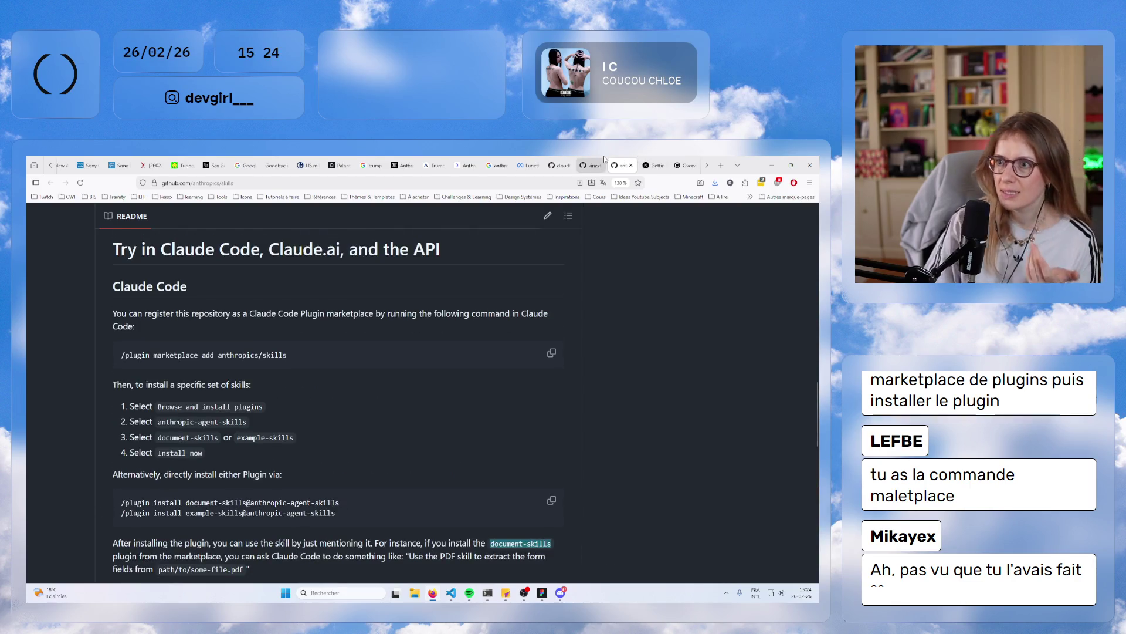
{"action": "left_click", "coordinate": [603, 160]}
{"action": "left_click", "coordinate": [566, 159]}
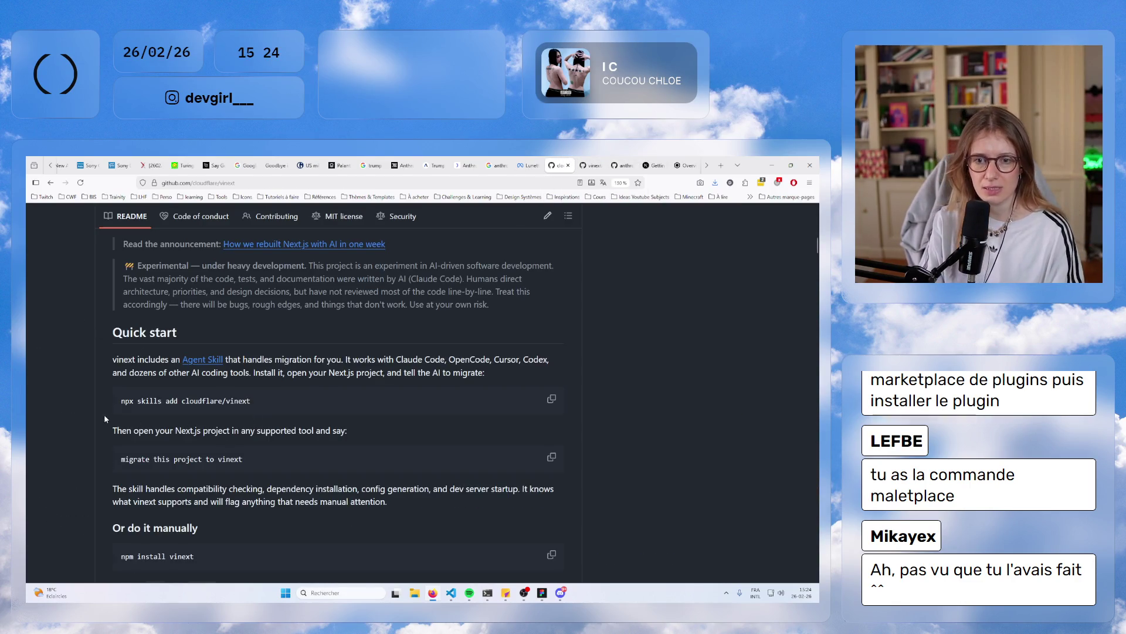
- Copy the npx skills add cloudflare/vinext command and bring the Ubuntu terminal forward
{"action": "left_click_drag", "start_coordinate": [104, 414], "coordinate": [252, 402]}
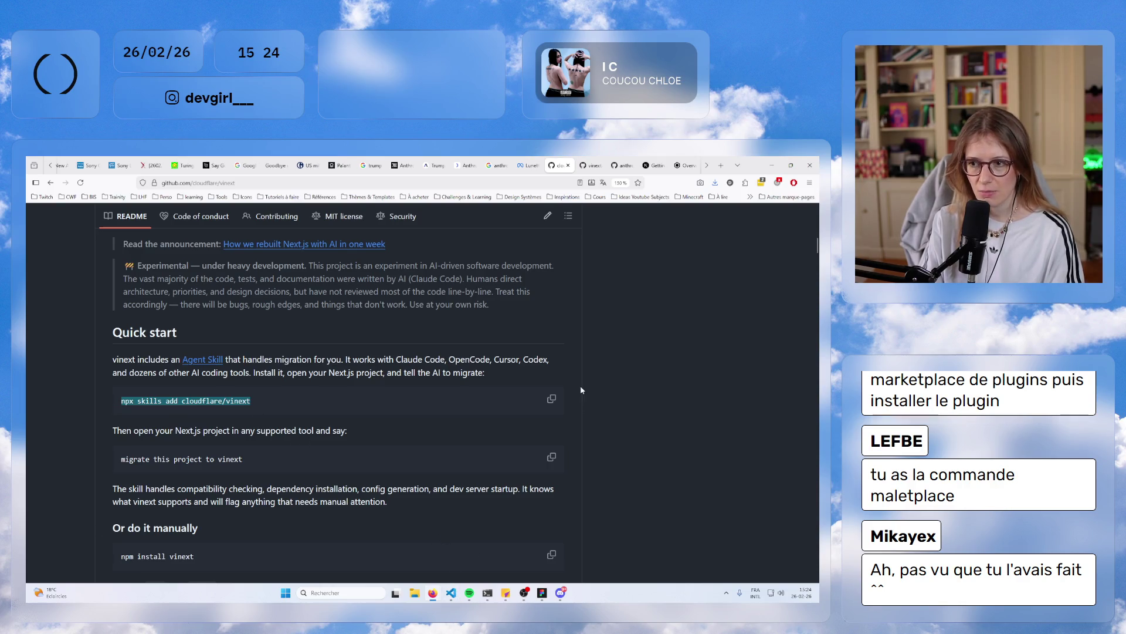
{"action": "left_click", "coordinate": [552, 400]}
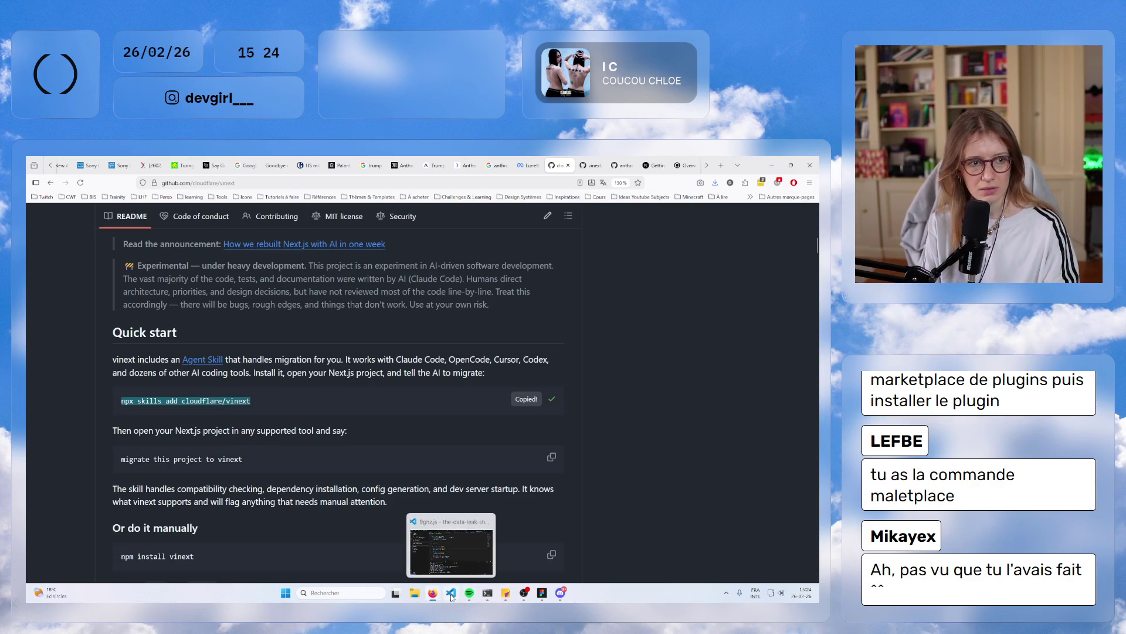
{"action": "left_click", "coordinate": [450, 593]}
{"action": "left_click", "coordinate": [451, 593]}
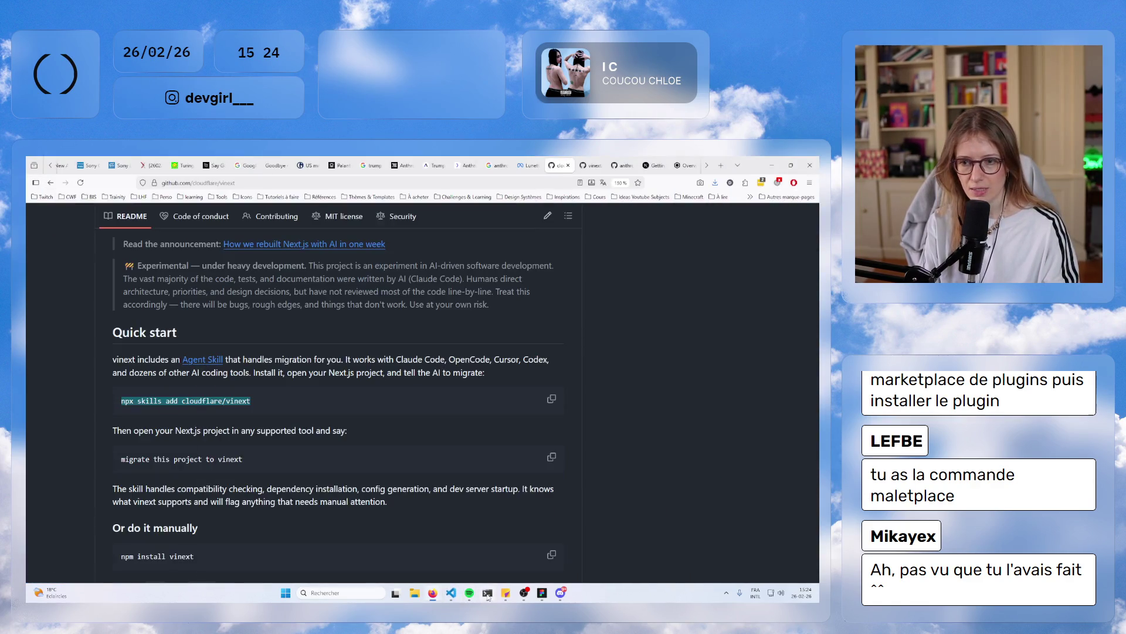
{"action": "left_click", "coordinate": [487, 593]}
{"action": "key", "text": "Escape"}
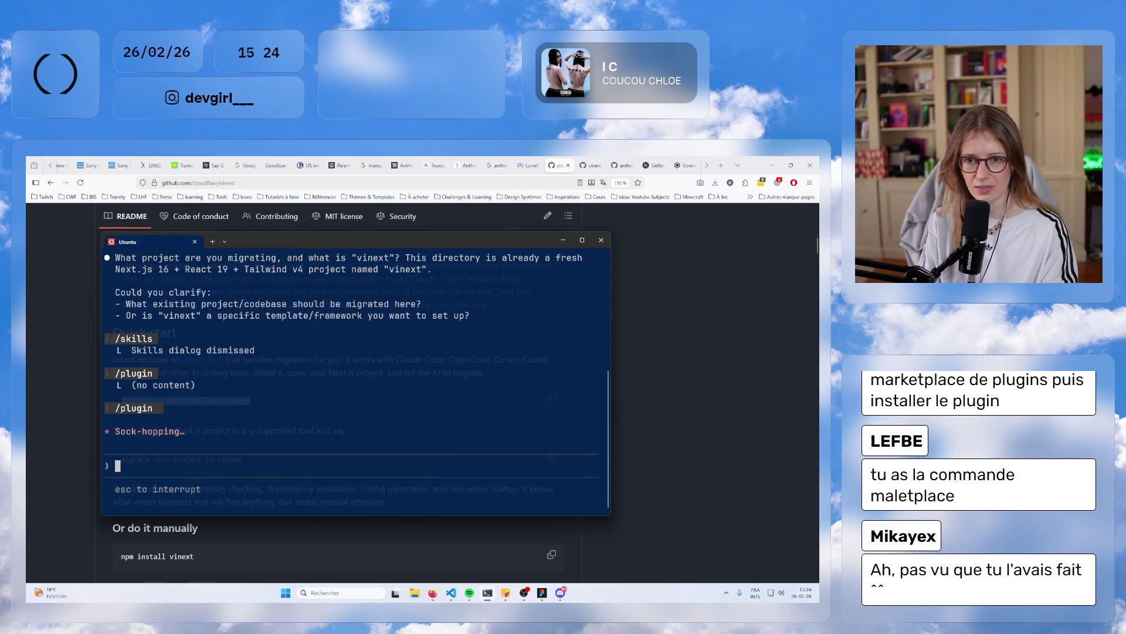
- Quit the running Claude Code session
{"action": "key", "text": "Escape"}
{"action": "key", "text": "Escape"}
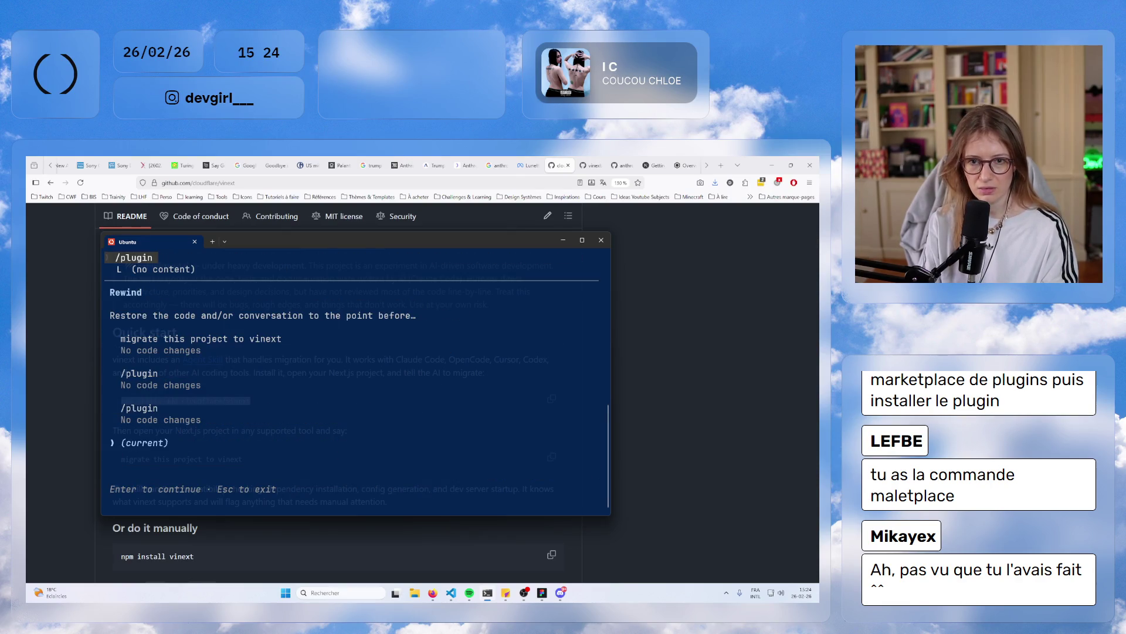
{"action": "key", "text": "Escape"}
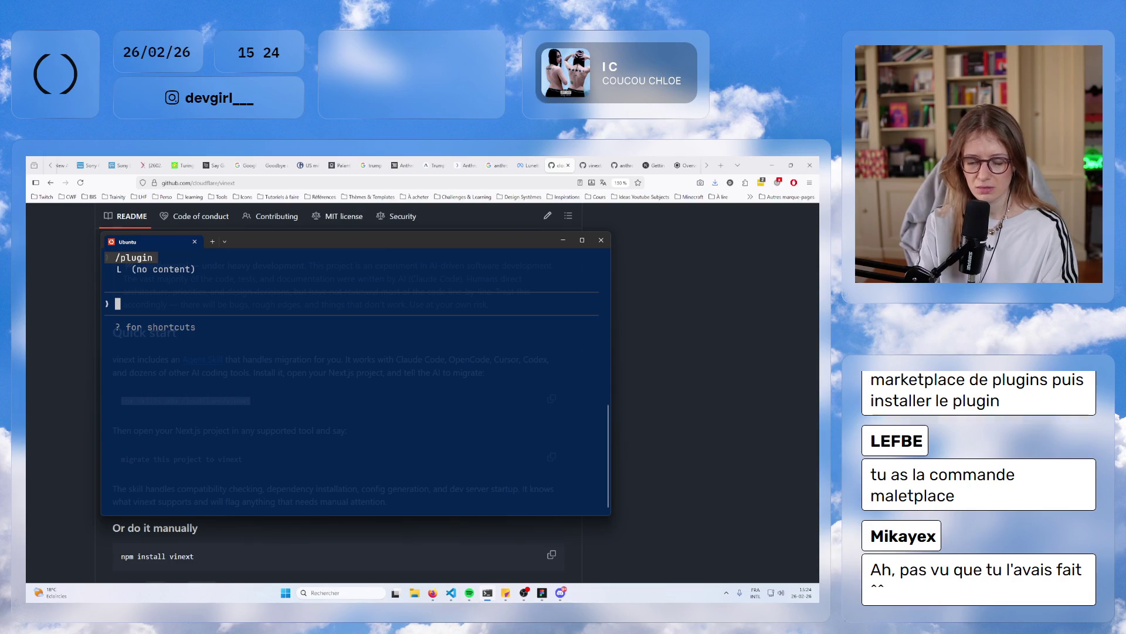
{"action": "key", "text": "ctrl+d"}
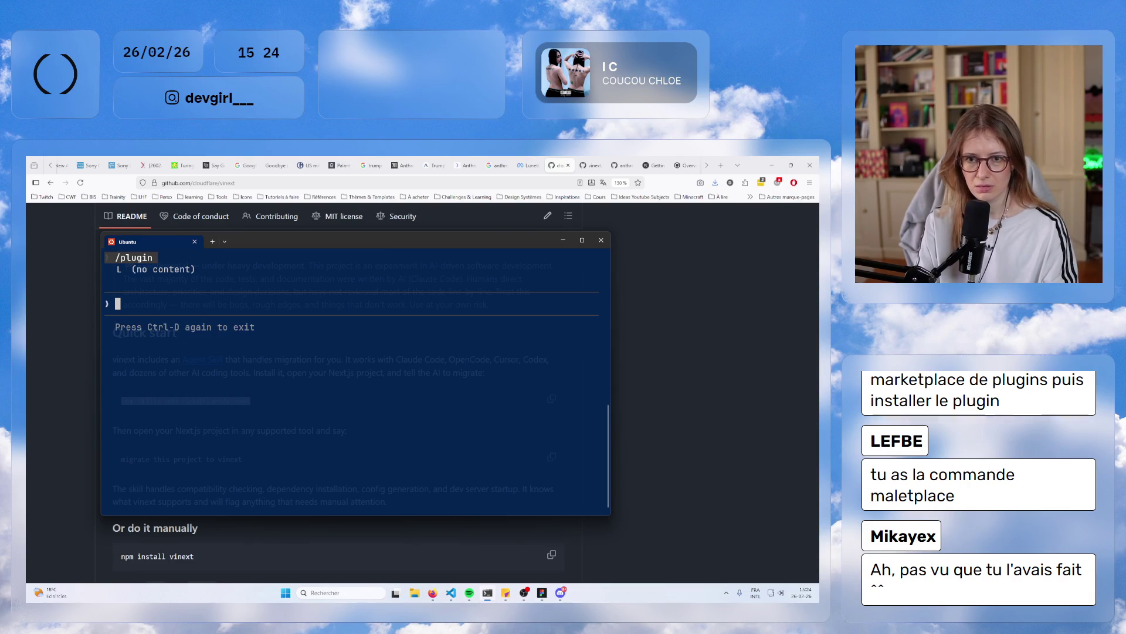
{"action": "key", "text": "ctrl+d"}
{"action": "key", "text": "Up"}
{"action": "key", "text": "Return"}
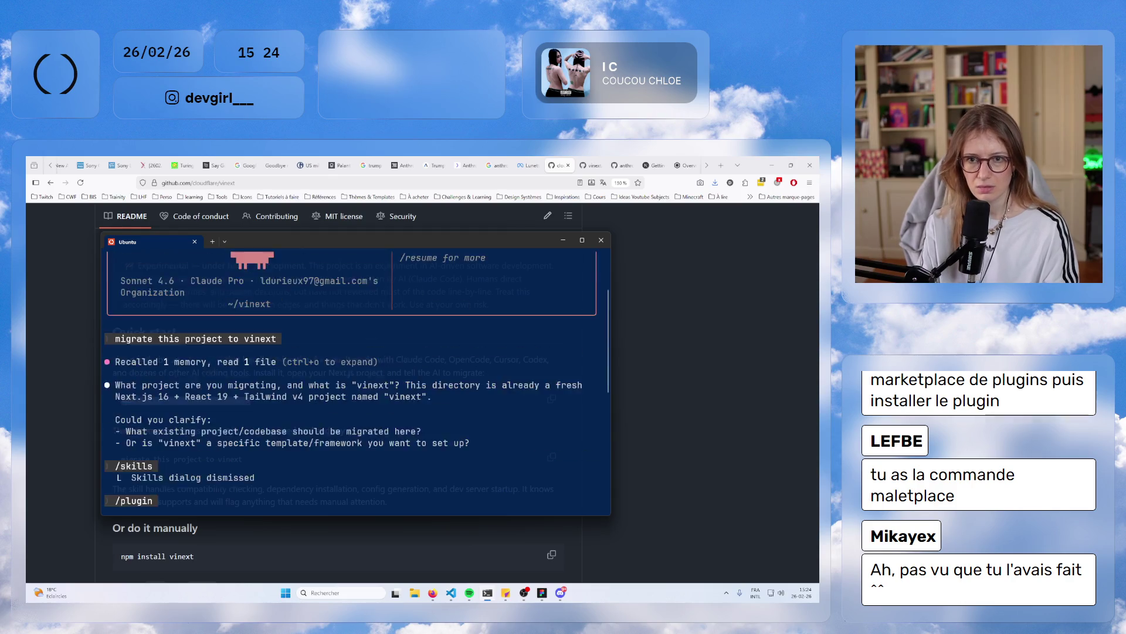
- Run npx skills add cloudflare/vinext for Claude Code, with Project scope and Symlink installation
{"action": "key", "text": "ctrl+d"}
{"action": "key", "text": "ctrl+d"}
{"action": "key", "text": "ctrl+v"}
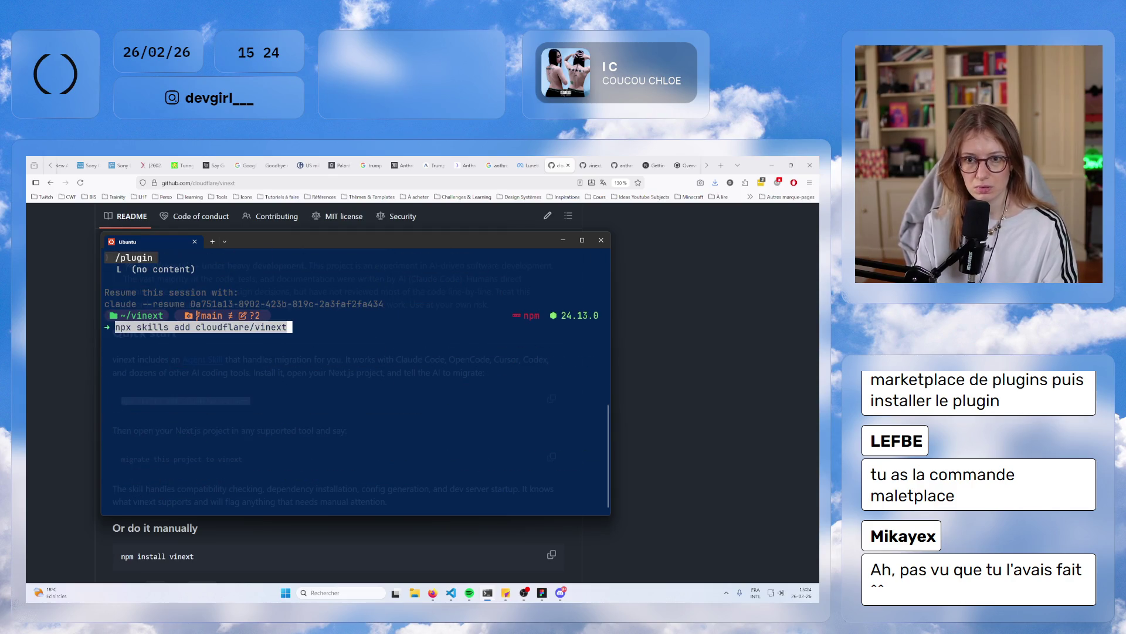
{"action": "key", "text": "Return"}
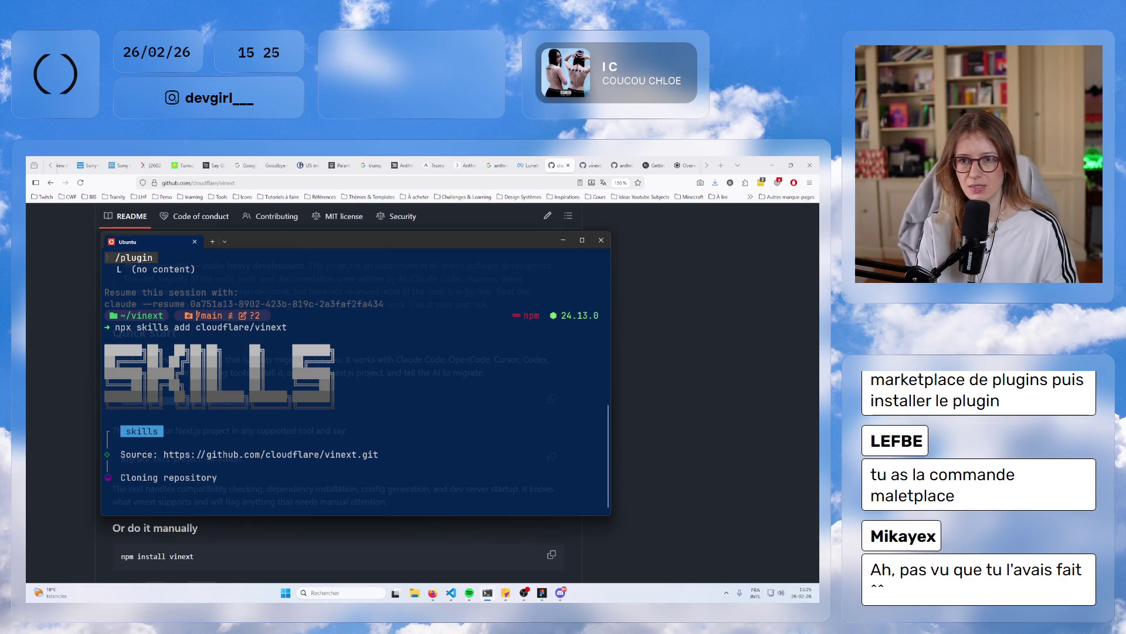
{"action": "key", "text": "Down"}
{"action": "key", "text": "Down"}
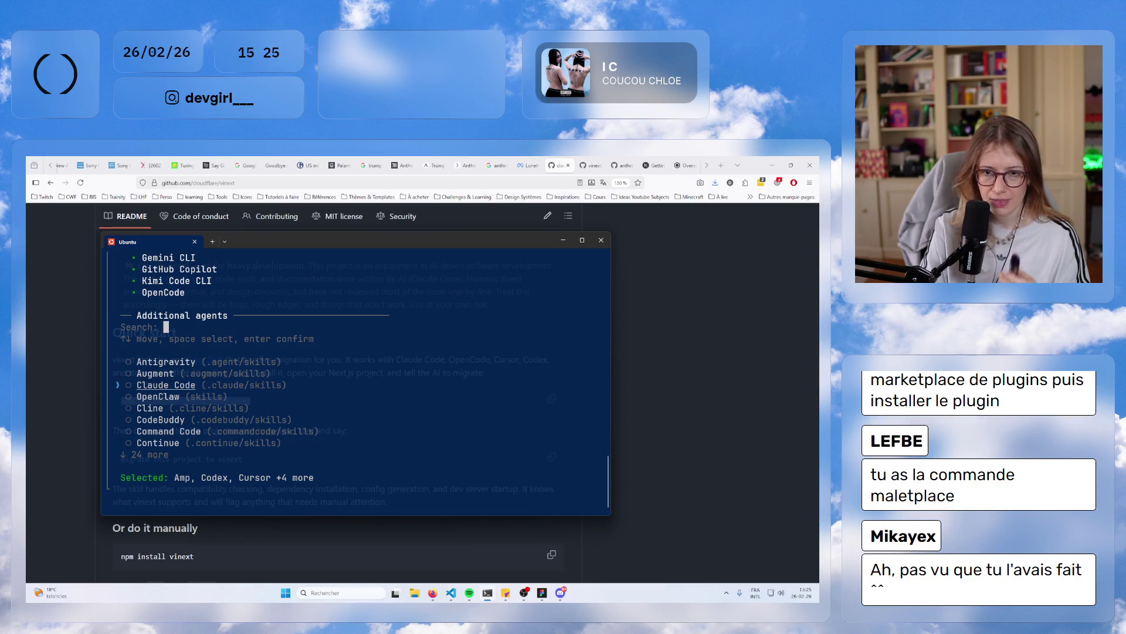
{"action": "key", "text": "Return"}
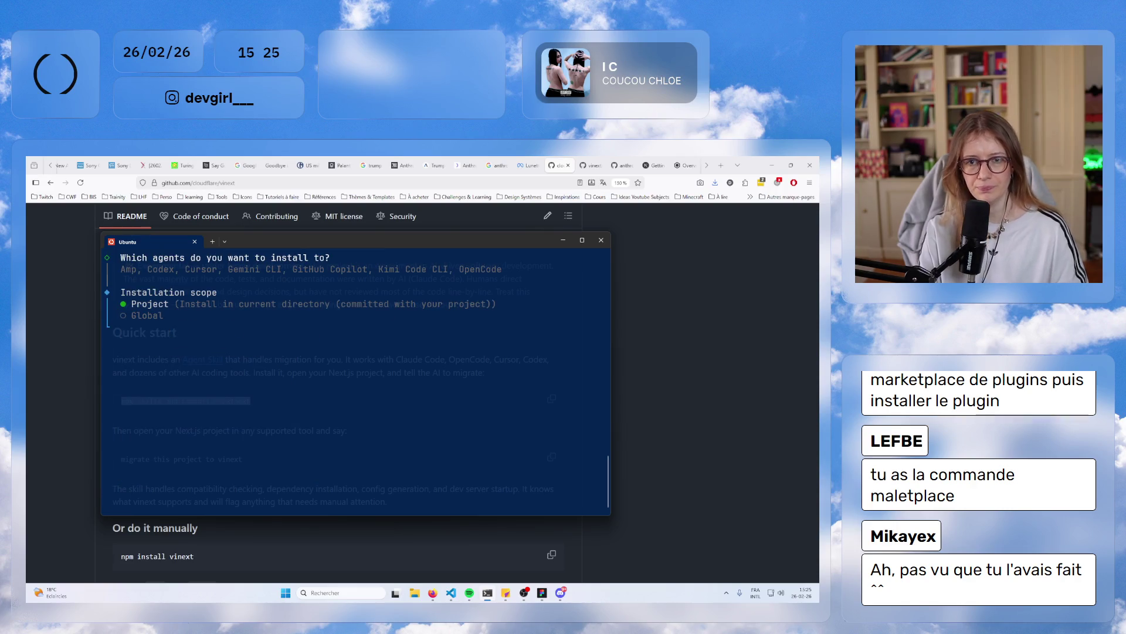
{"action": "key", "text": "Return"}
{"action": "key", "text": "Return"}
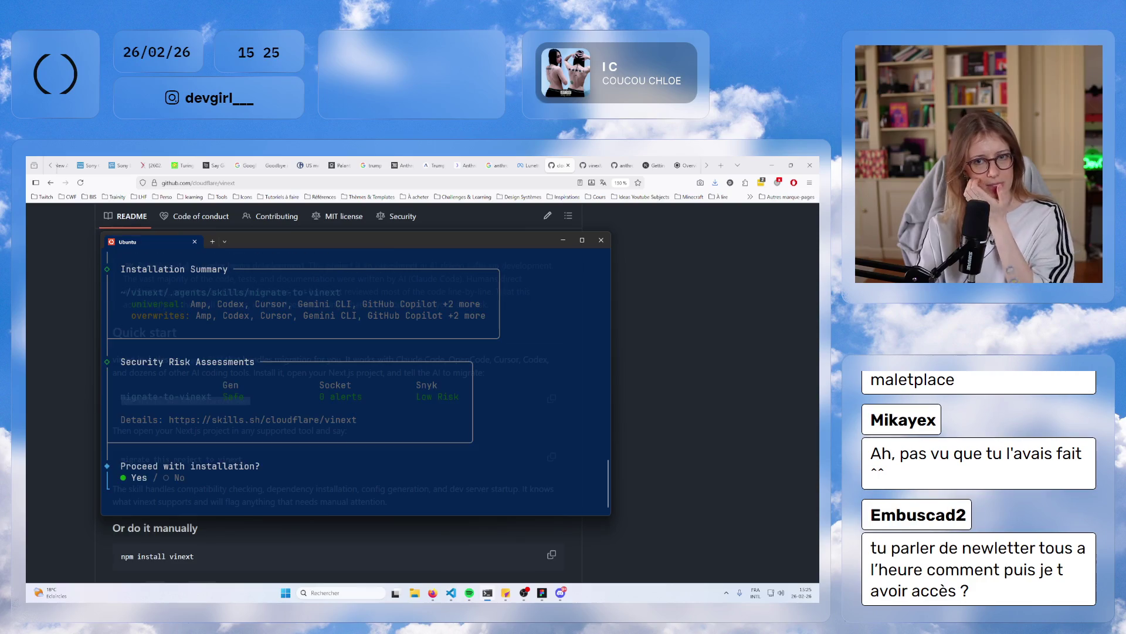
{"action": "key", "text": "Return"}
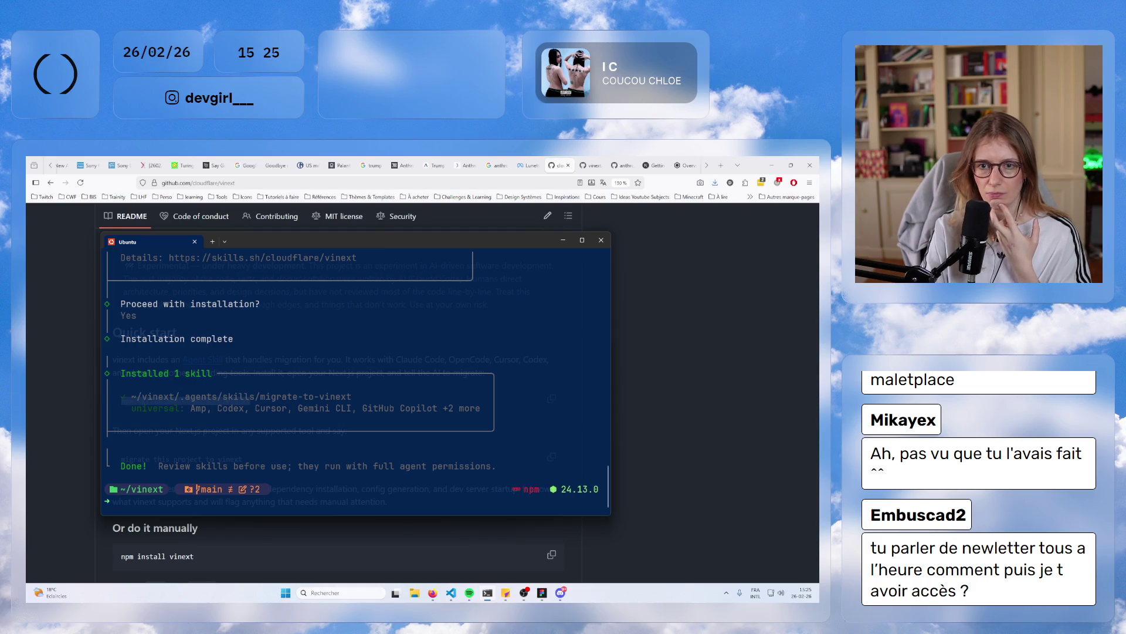
- Check the installed skill's .agents/skills path and list the project files with ls
{"action": "left_click_drag", "start_coordinate": [127, 396], "coordinate": [314, 397]}
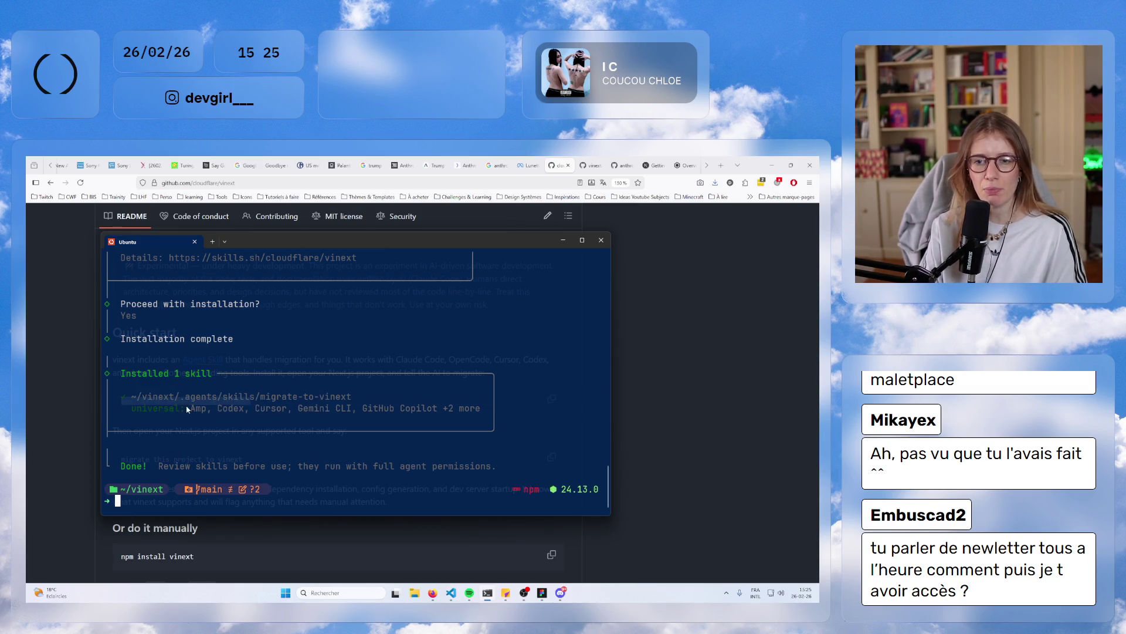
{"action": "left_click_drag", "start_coordinate": [175, 397], "coordinate": [317, 400]}
{"action": "key", "text": "ctrl+c"}
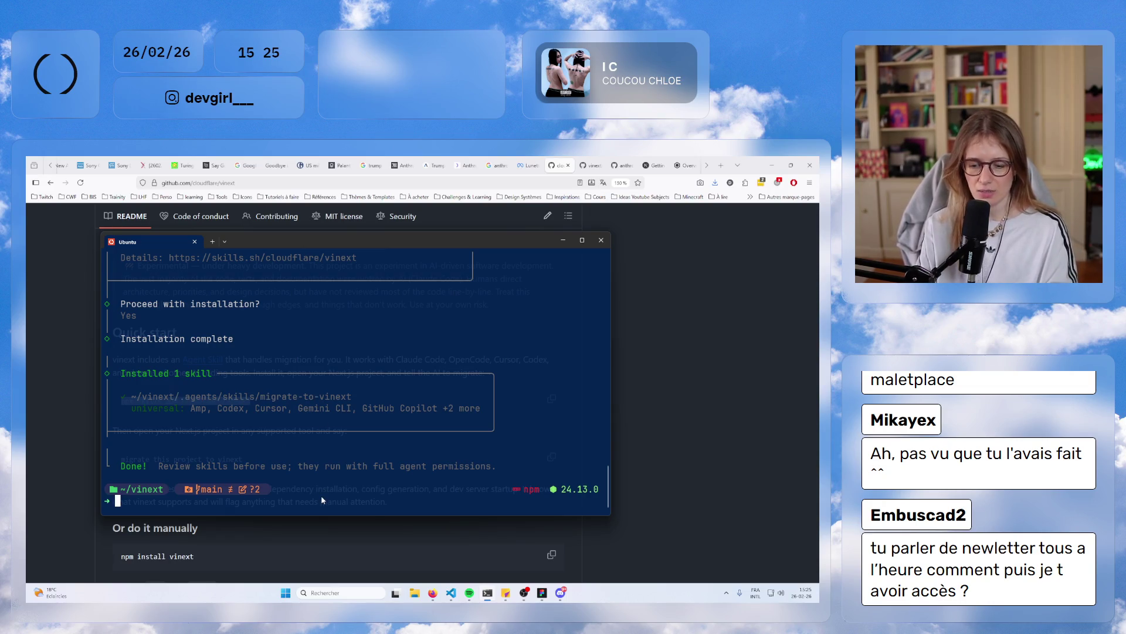
{"action": "type", "text": "ls"}
{"action": "key", "text": "Return"}
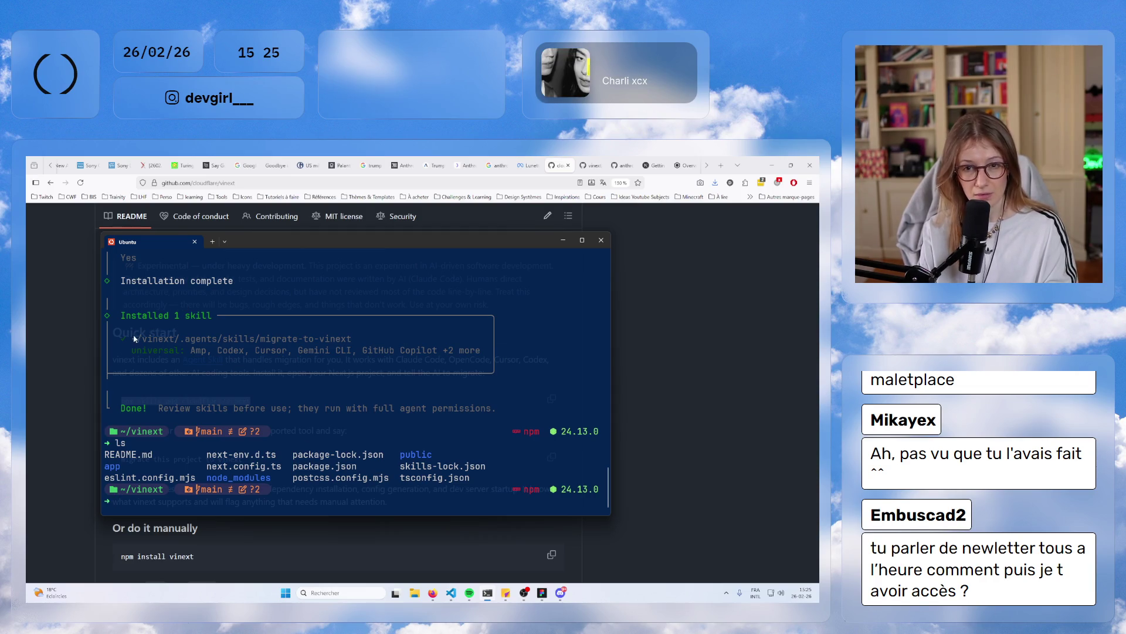
- Run ls -la in ~/vinext to locate the hidden .agents folder
{"action": "left_click_drag", "start_coordinate": [134, 339], "coordinate": [364, 345]}
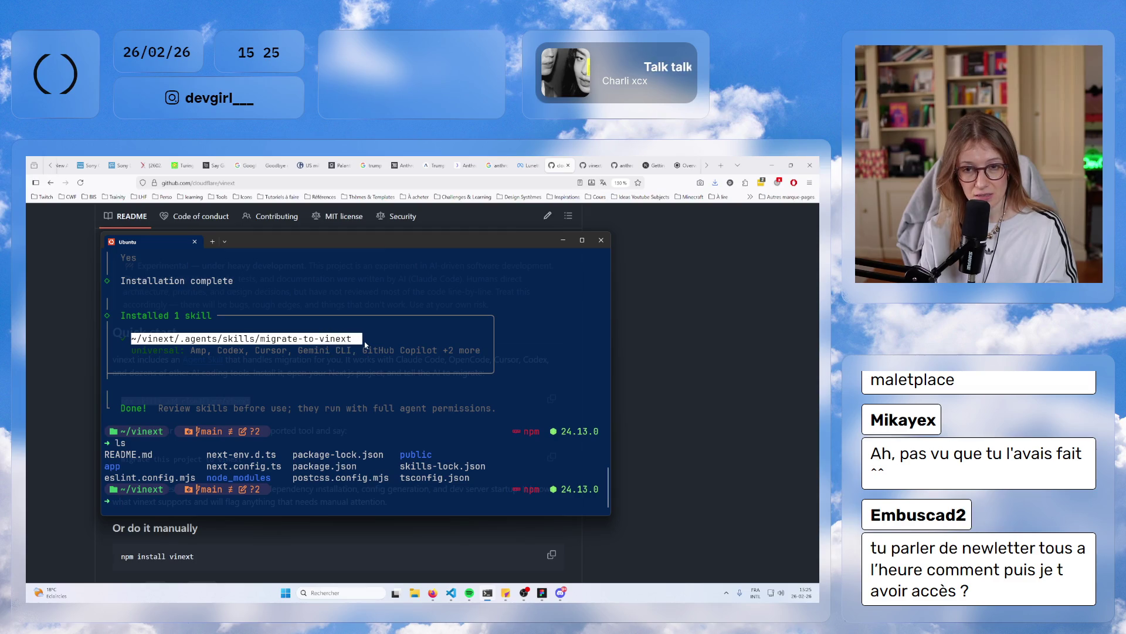
{"action": "left_click_drag", "start_coordinate": [175, 340], "coordinate": [217, 339]}
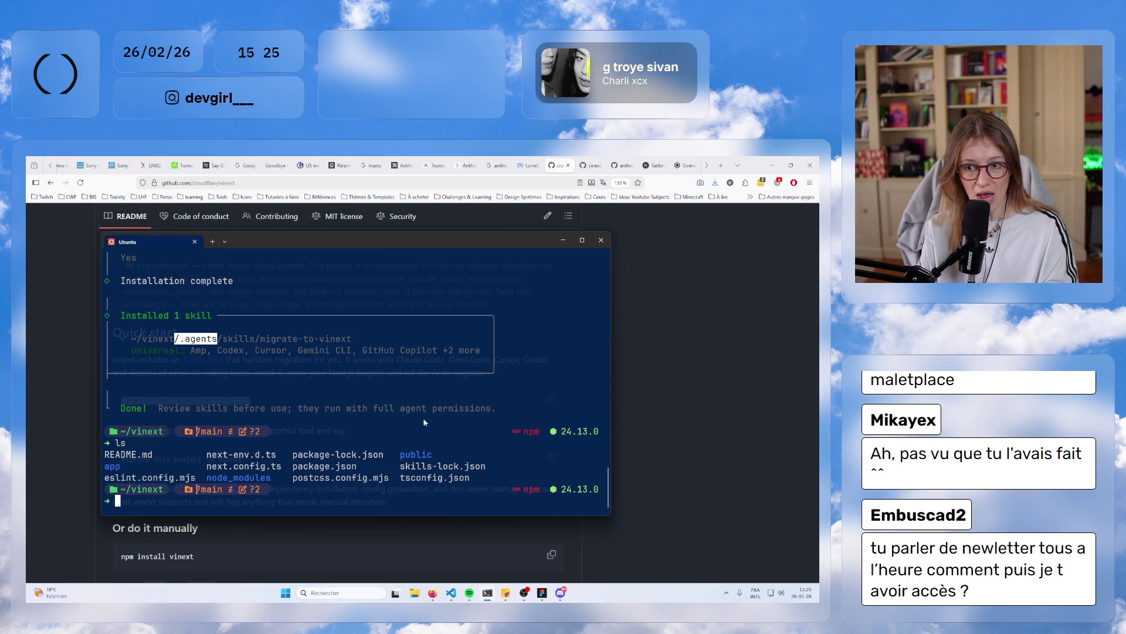
{"action": "type", "text": "ls -la"}
{"action": "key", "text": "Return"}
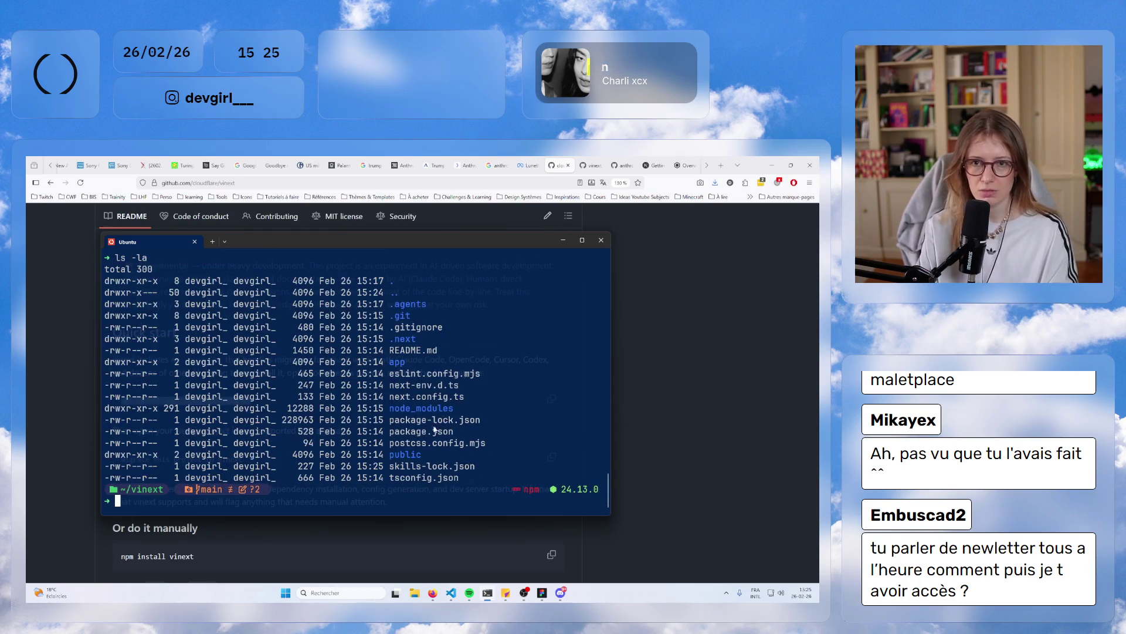
{"action": "scroll", "coordinate": [434, 430], "scroll_direction": "up", "scroll_amount": 2}
{"action": "scroll", "coordinate": [434, 430], "scroll_direction": "down", "scroll_amount": 1}
{"action": "double_click", "coordinate": [411, 339]}
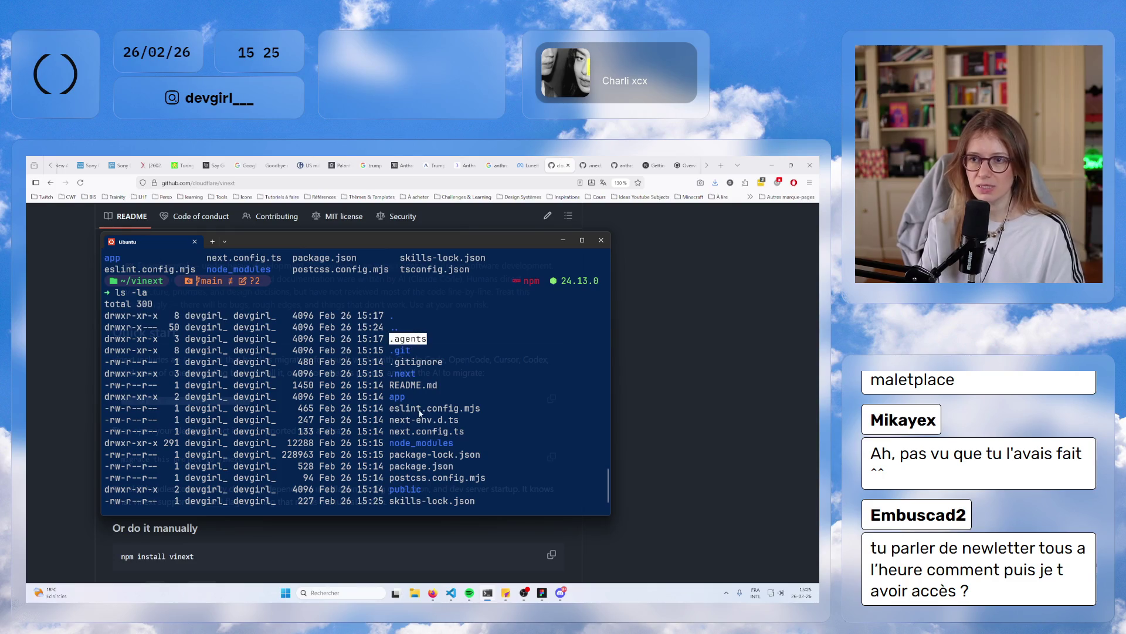
{"action": "scroll", "coordinate": [420, 413], "scroll_direction": "down", "scroll_amount": 1}
{"action": "left_click", "coordinate": [398, 467]}
- List the skills folder inside .agents, return to ~/vinext, and launch claude
{"action": "type", "text": "cd .agents"}
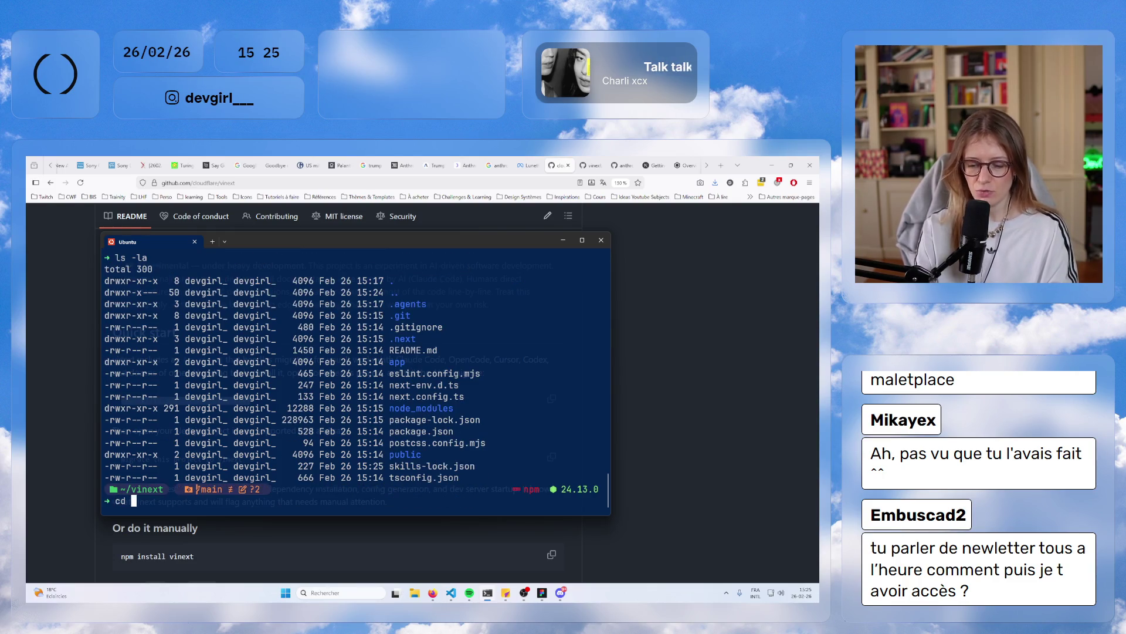
{"action": "key", "text": "Return"}
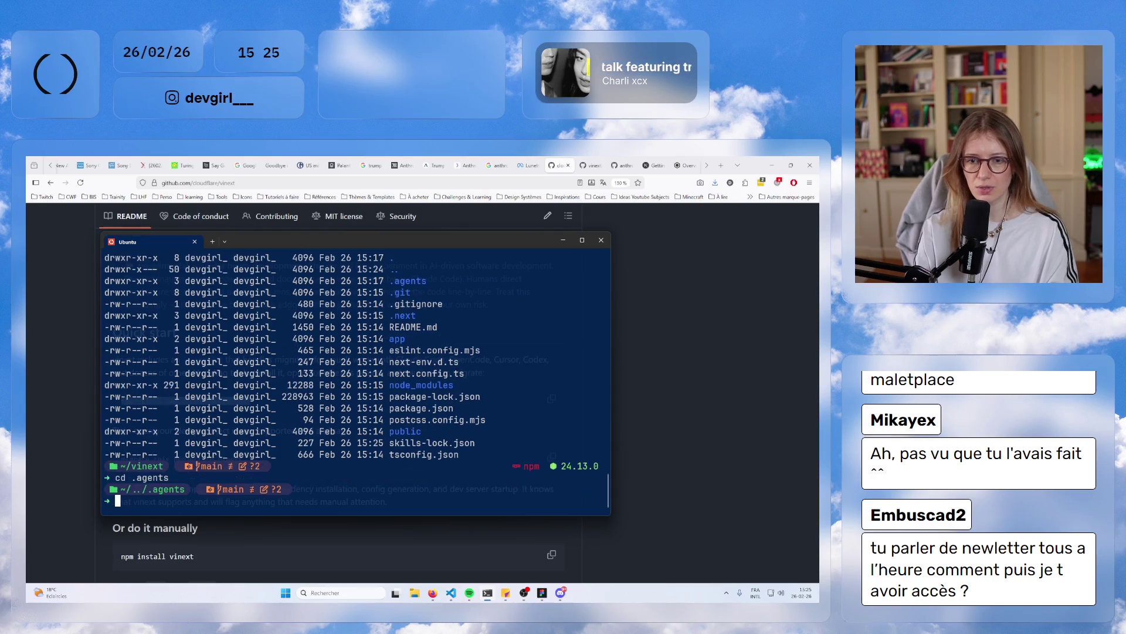
{"action": "type", "text": "ls -la"}
{"action": "key", "text": "Return"}
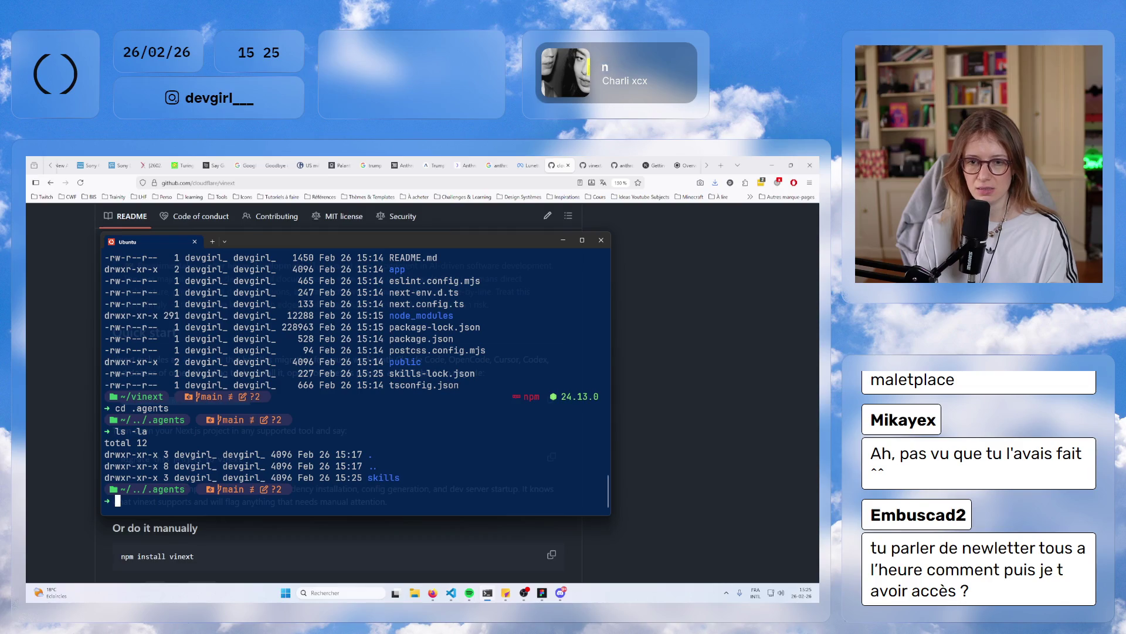
{"action": "type", "text": "cd .."}
{"action": "key", "text": "Return"}
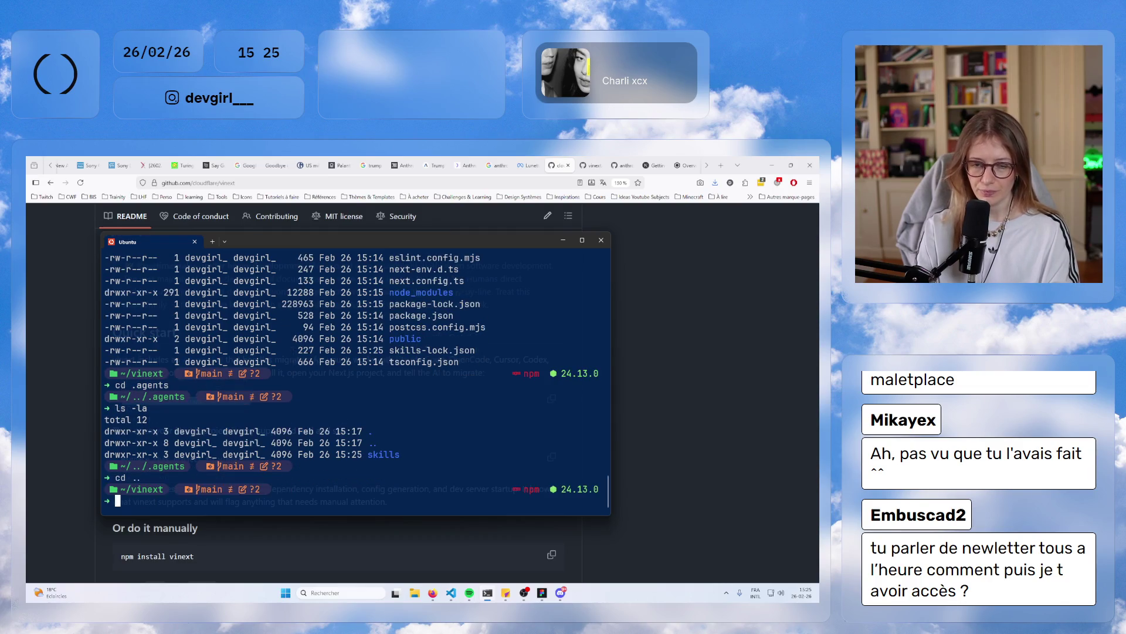
{"action": "type", "text": "claude"}
{"action": "key", "text": "Return"}
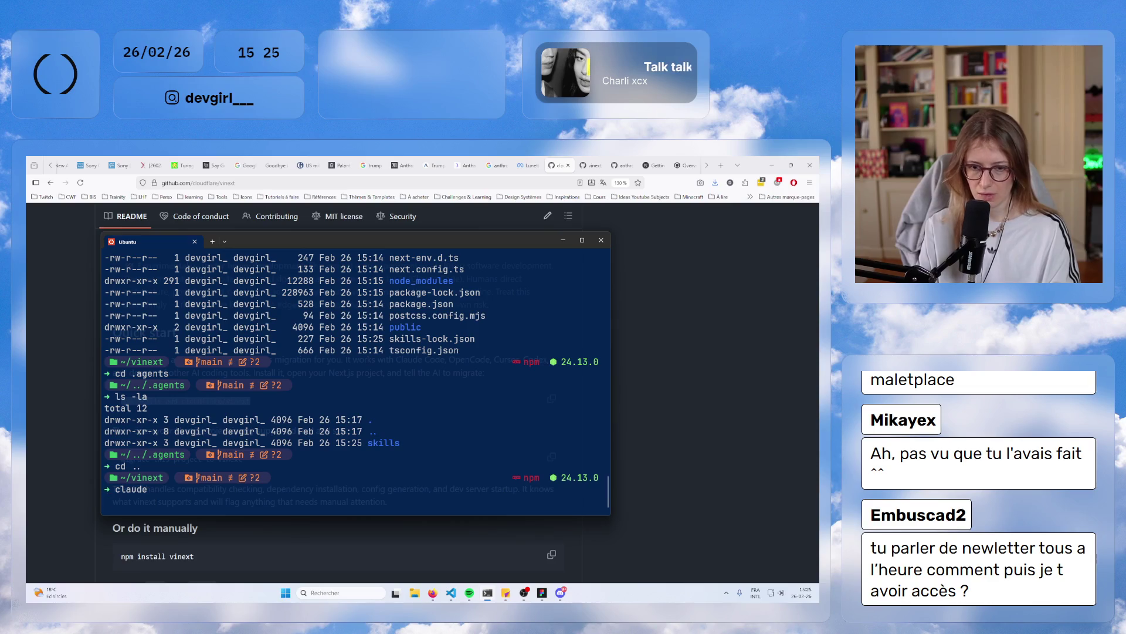
- Copy the 'migrate this project to vinext' prompt from the README and send it to Claude Code
{"action": "left_click", "coordinate": [60, 445]}
{"action": "scroll", "coordinate": [277, 426], "scroll_direction": "down", "scroll_amount": 2}
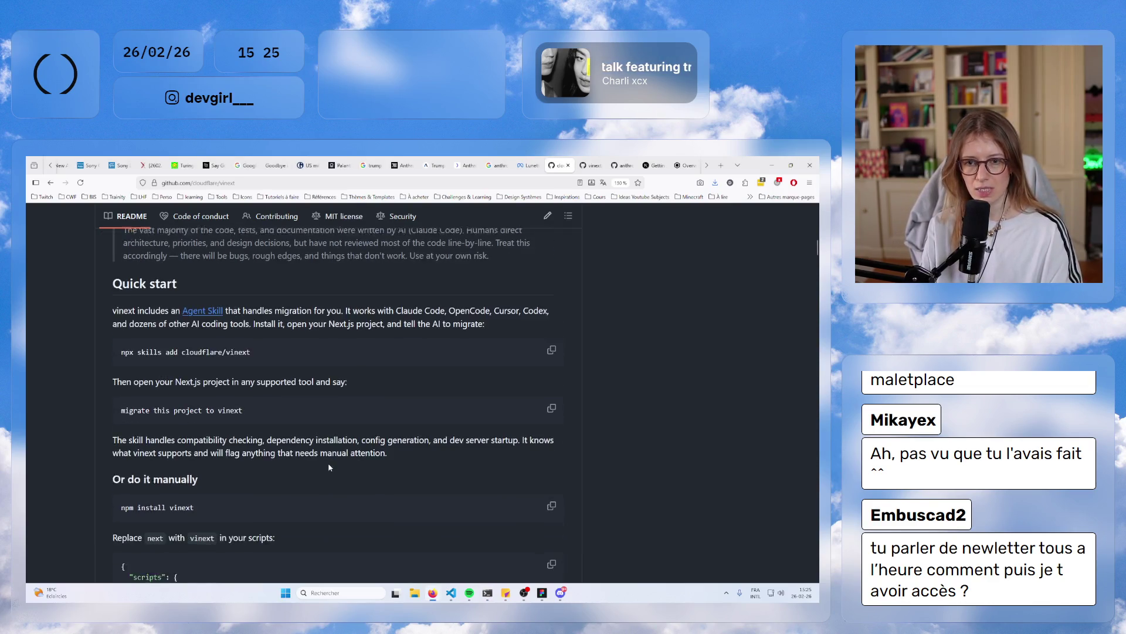
{"action": "left_click", "coordinate": [551, 397]}
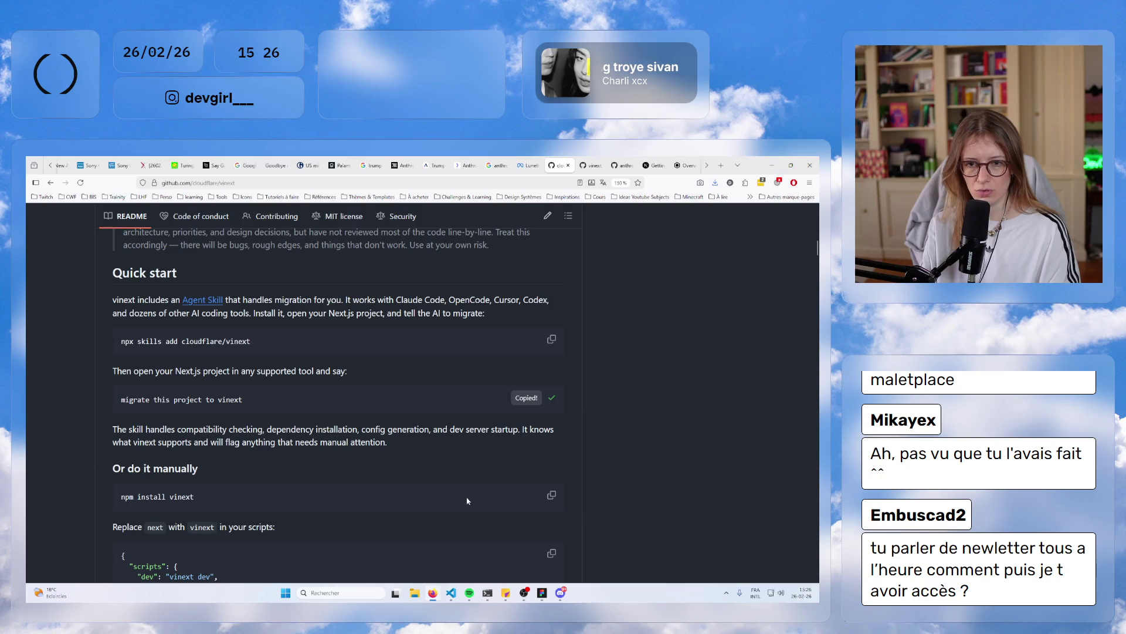
{"action": "key", "text": "alt+Tab"}
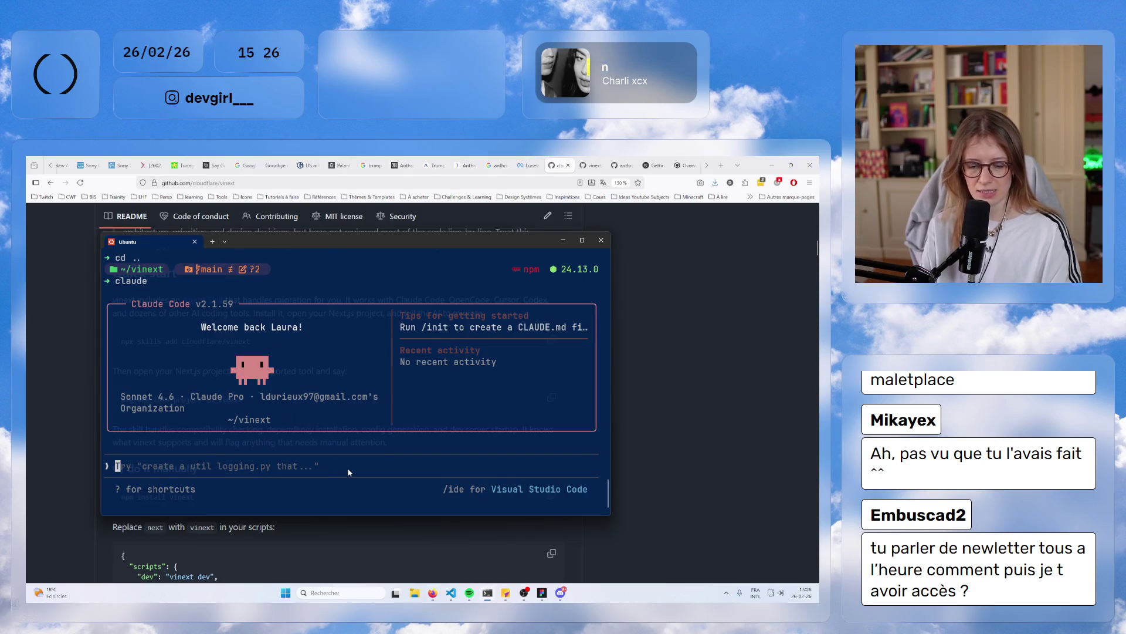
{"action": "key", "text": "ctrl+v"}
{"action": "key", "text": "Return"}
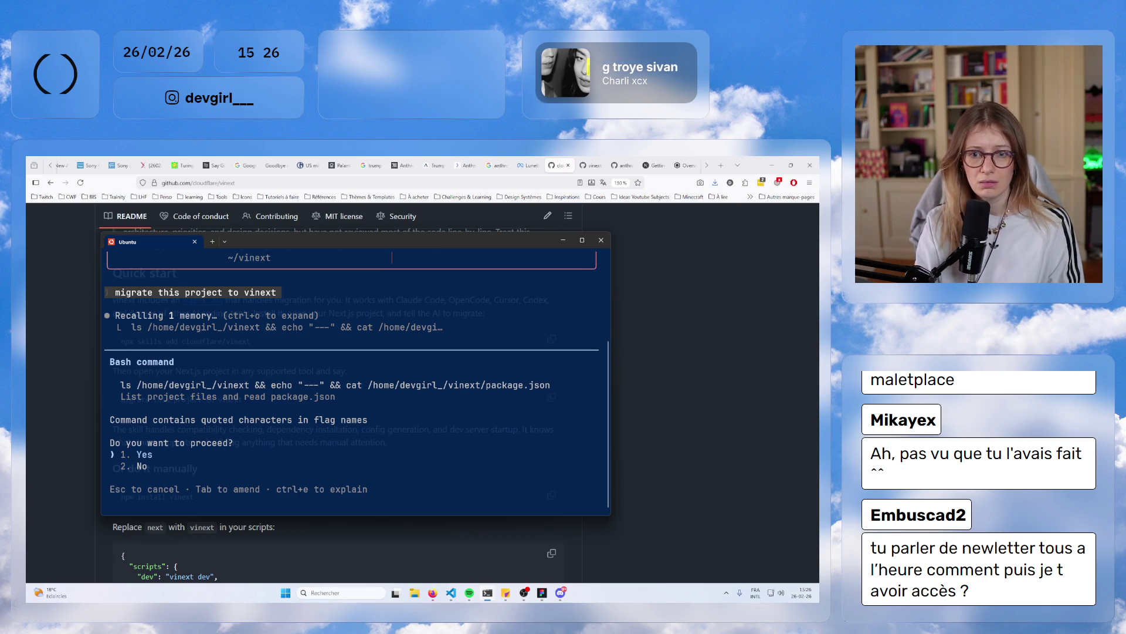
- Approve Bash commands listing project files, exploring the app directory, and checking home and .agents
{"action": "key", "text": "Return"}
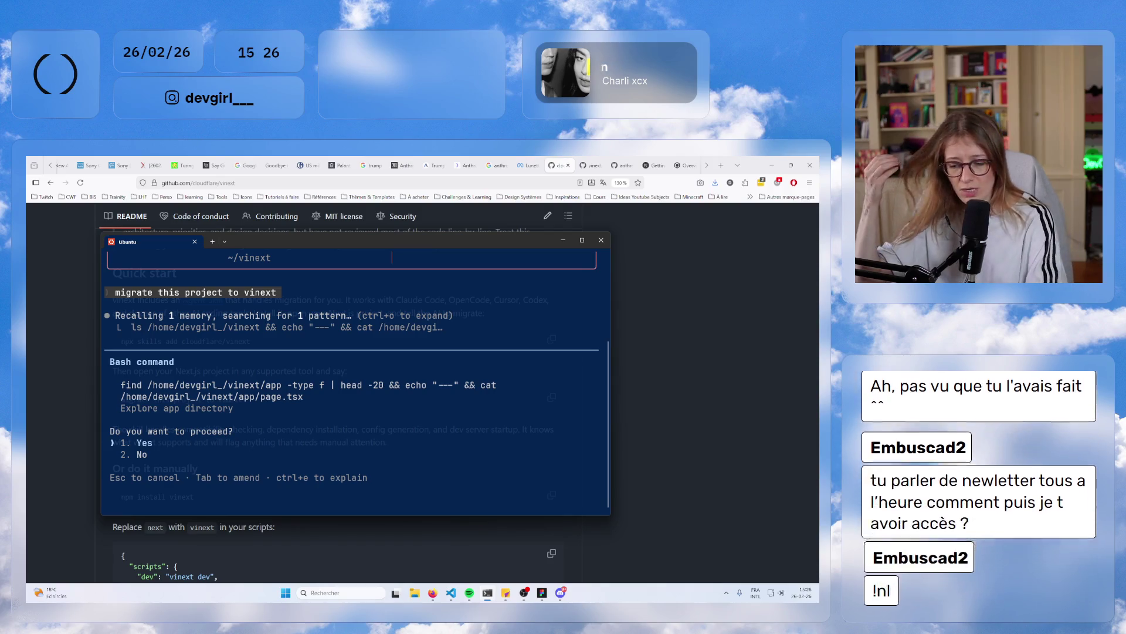
{"action": "key", "text": "Return"}
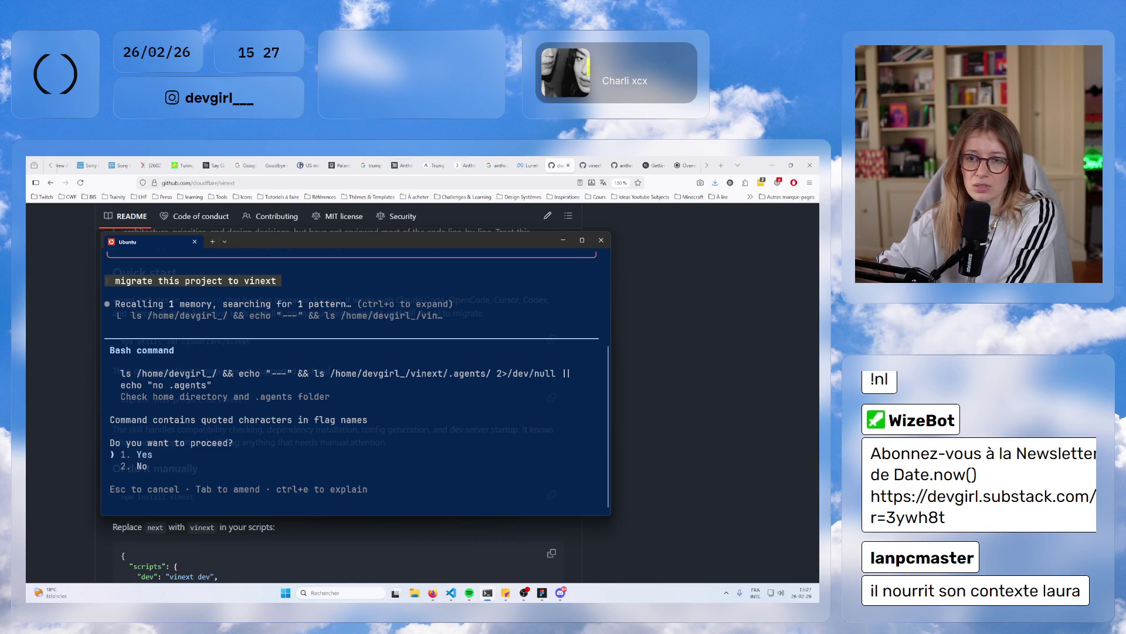
{"action": "key", "text": "Return"}
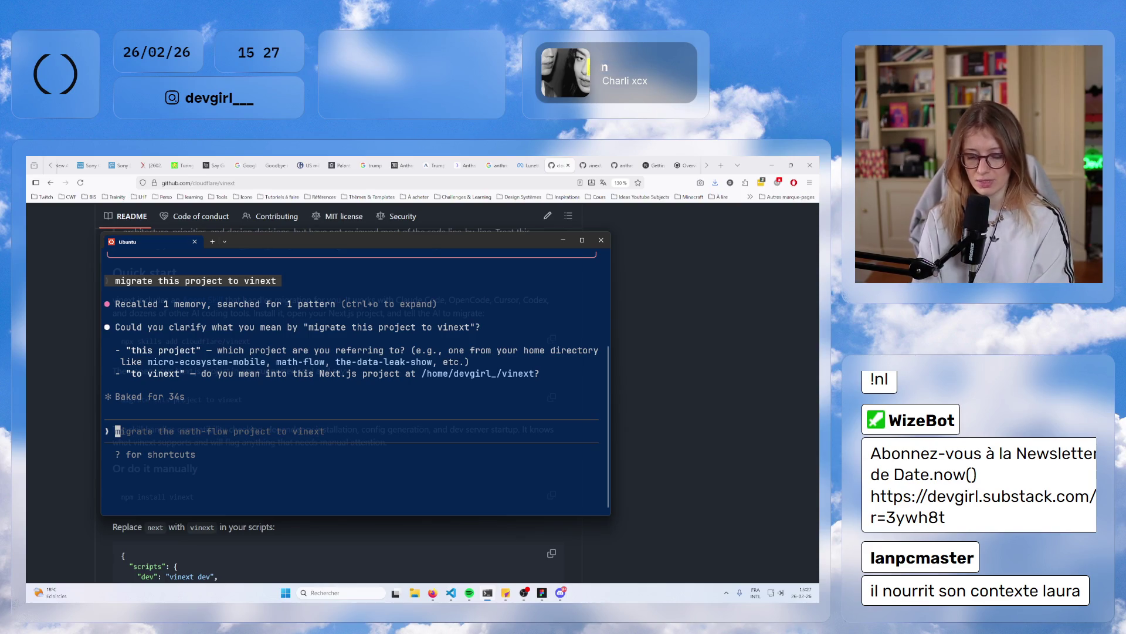
- Exit Claude Code with /exit, then cd .. and run ls in the home directory
{"action": "type", "text": "/exit"}
{"action": "key", "text": "Return"}
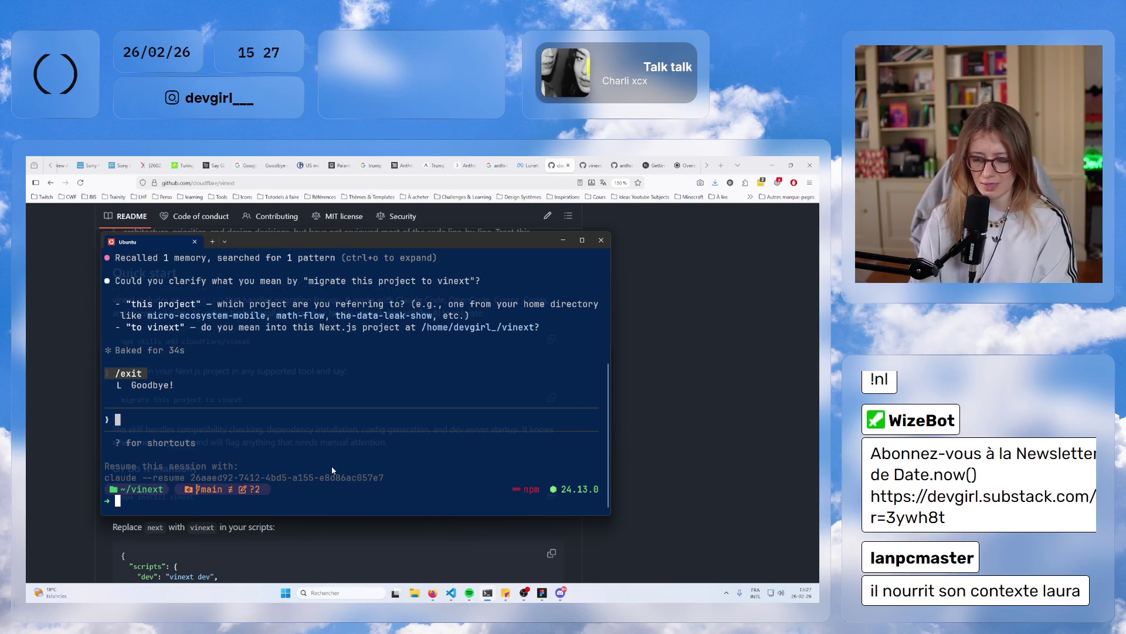
{"action": "type", "text": "cd .."}
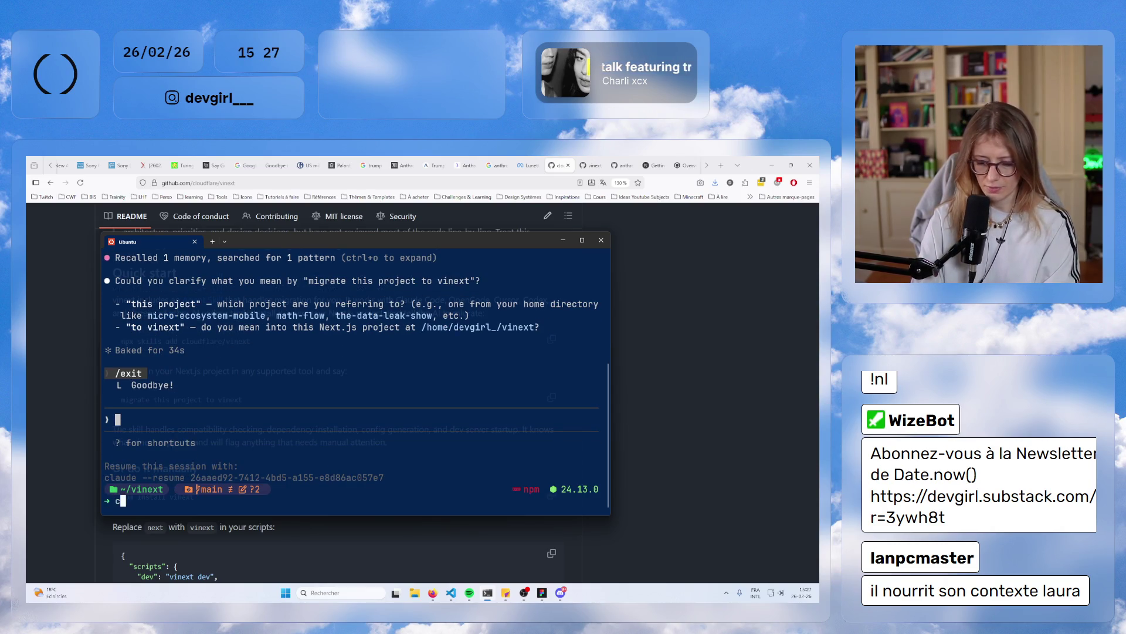
{"action": "key", "text": "Return"}
{"action": "type", "text": "ls"}
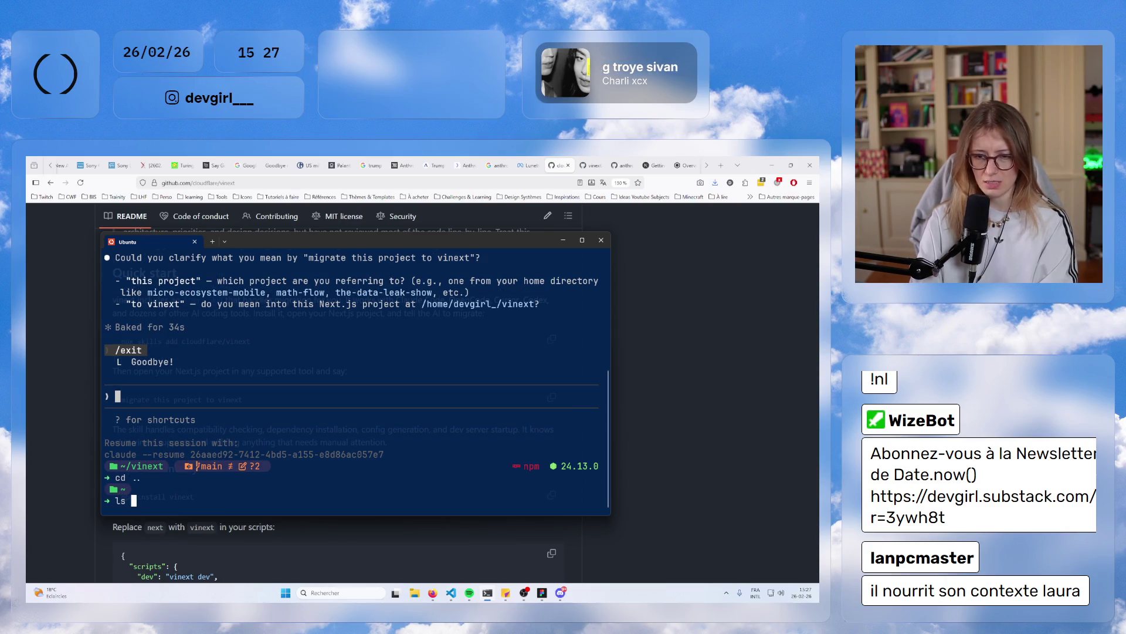
{"action": "key", "text": "Return"}
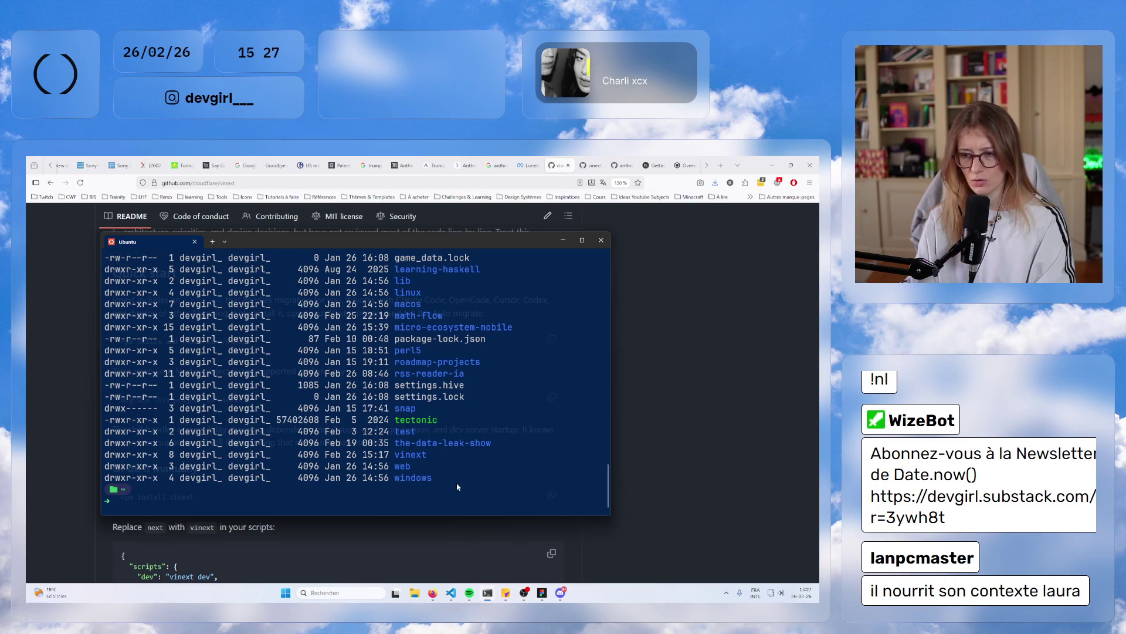
- Rename vinext to vinext-test-app with mv and verify it with ls -l
{"action": "type", "text": "cp"}
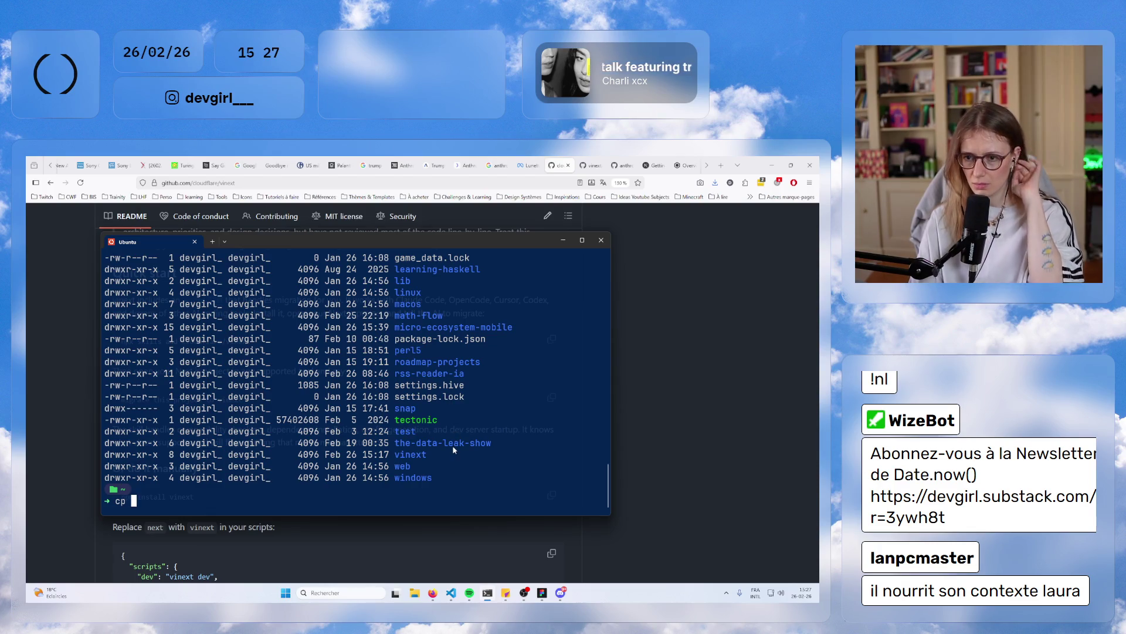
{"action": "type", "text": " vine"}
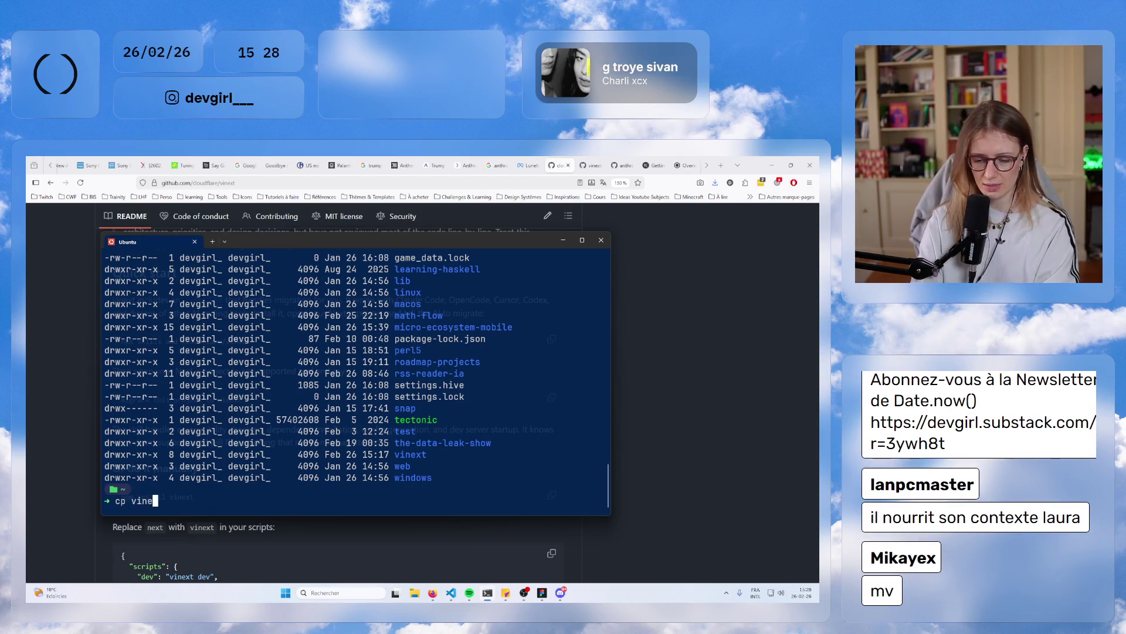
{"action": "type", "text": "xt vinex"}
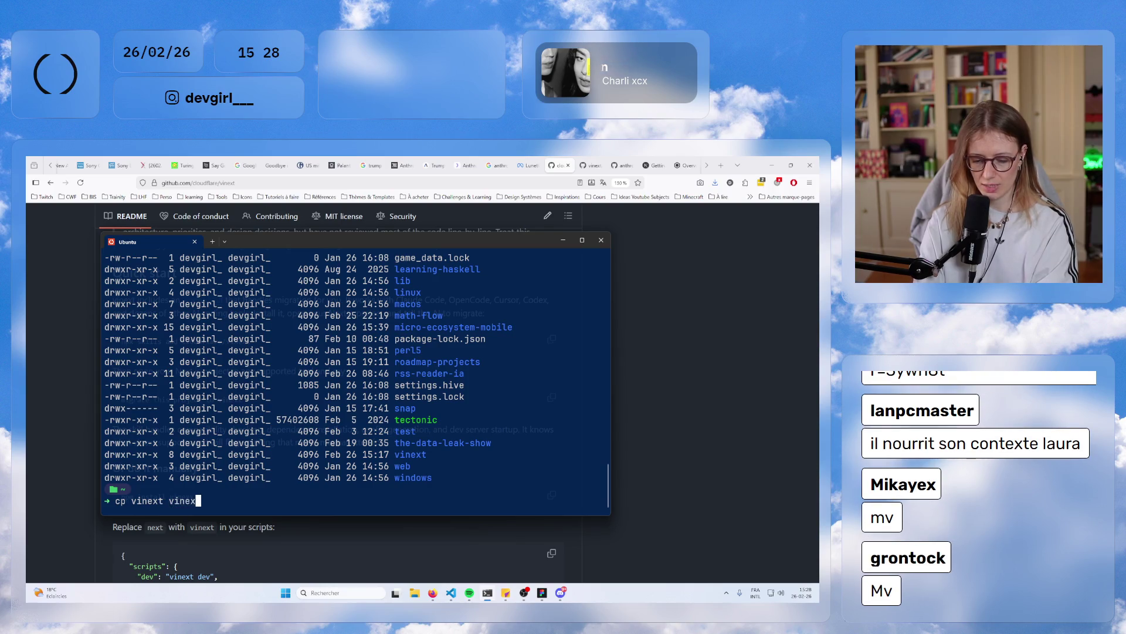
{"action": "type", "text": "t-test-app"}
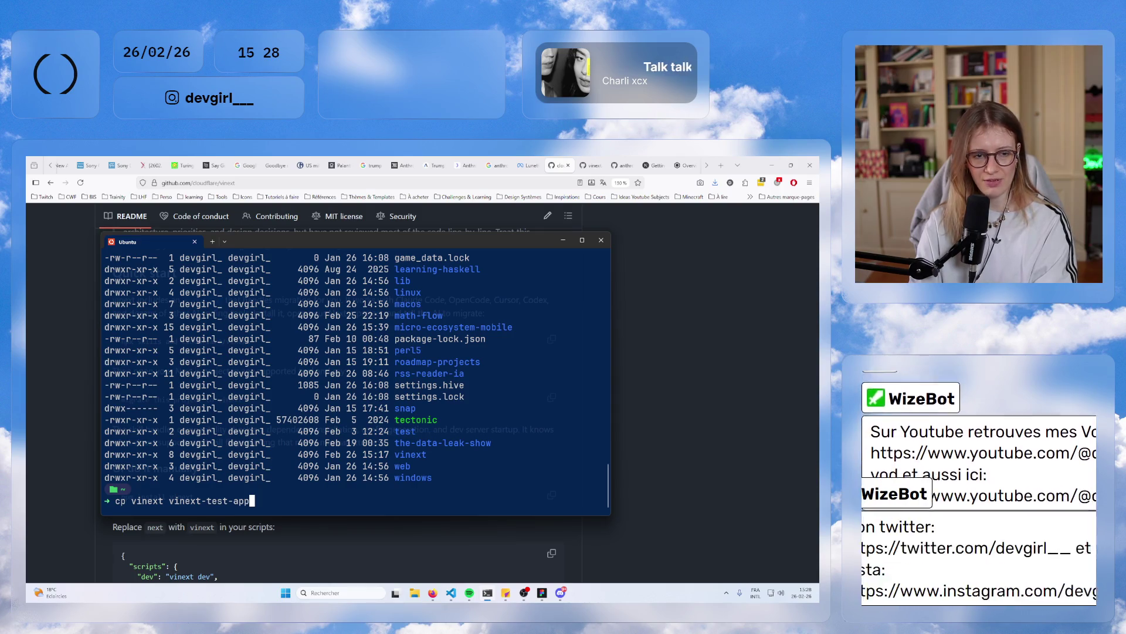
{"action": "key", "text": "Left"}
{"action": "key", "text": "Left"}
{"action": "key", "text": "Left"}
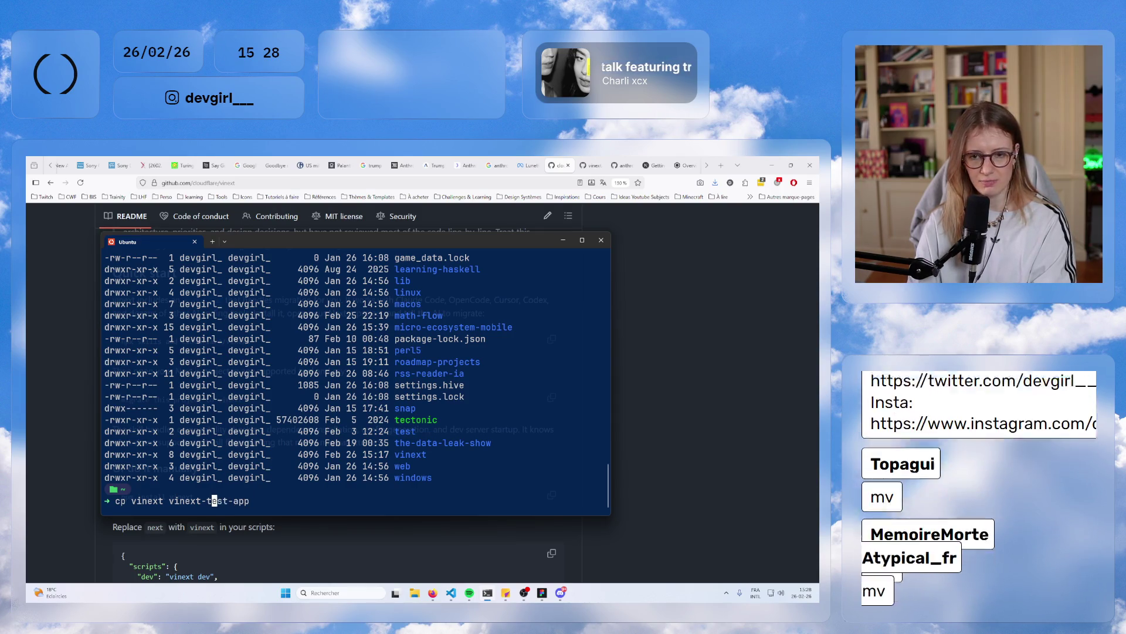
{"action": "key", "text": "Left"}
{"action": "key", "text": "Left"}
{"action": "key", "text": "BackSpace"}
{"action": "key", "text": "BackSpace"}
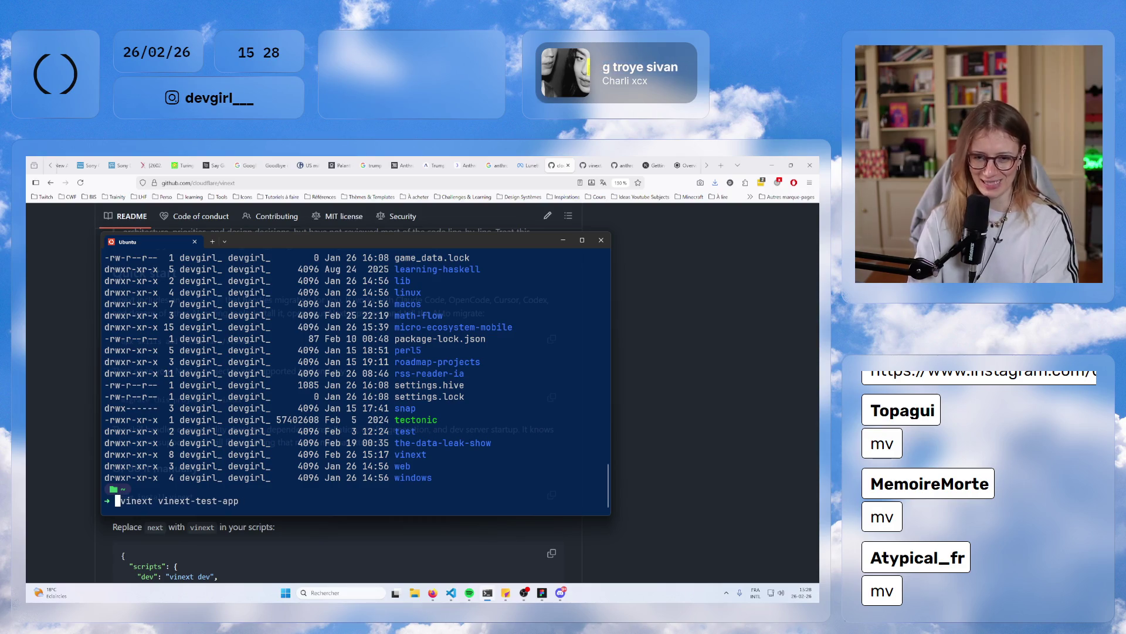
{"action": "type", "text": "mv"}
{"action": "key", "text": "Right"}
{"action": "key", "text": "Right"}
{"action": "key", "text": "Right"}
{"action": "key", "text": "Right"}
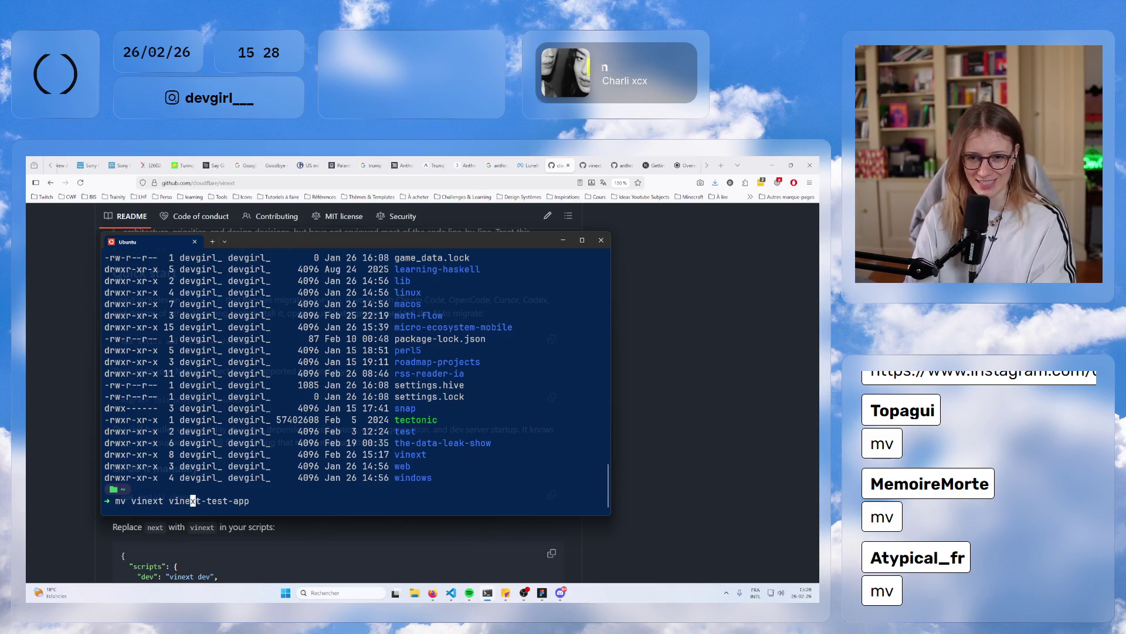
{"action": "key", "text": "Return"}
{"action": "type", "text": "ls -l"}
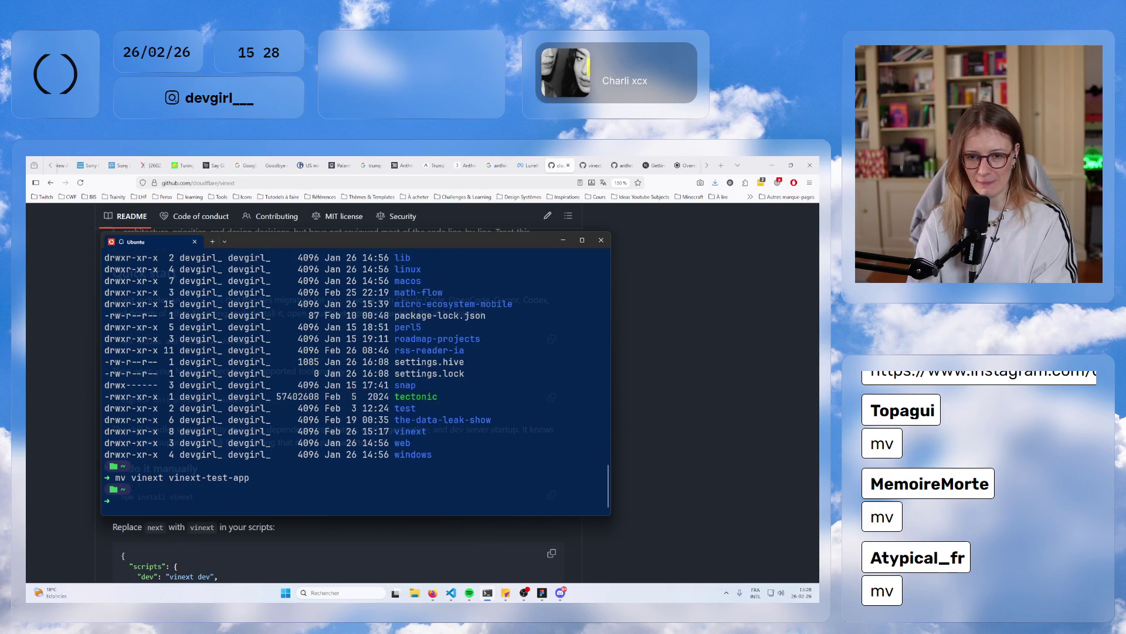
{"action": "key", "text": "Return"}
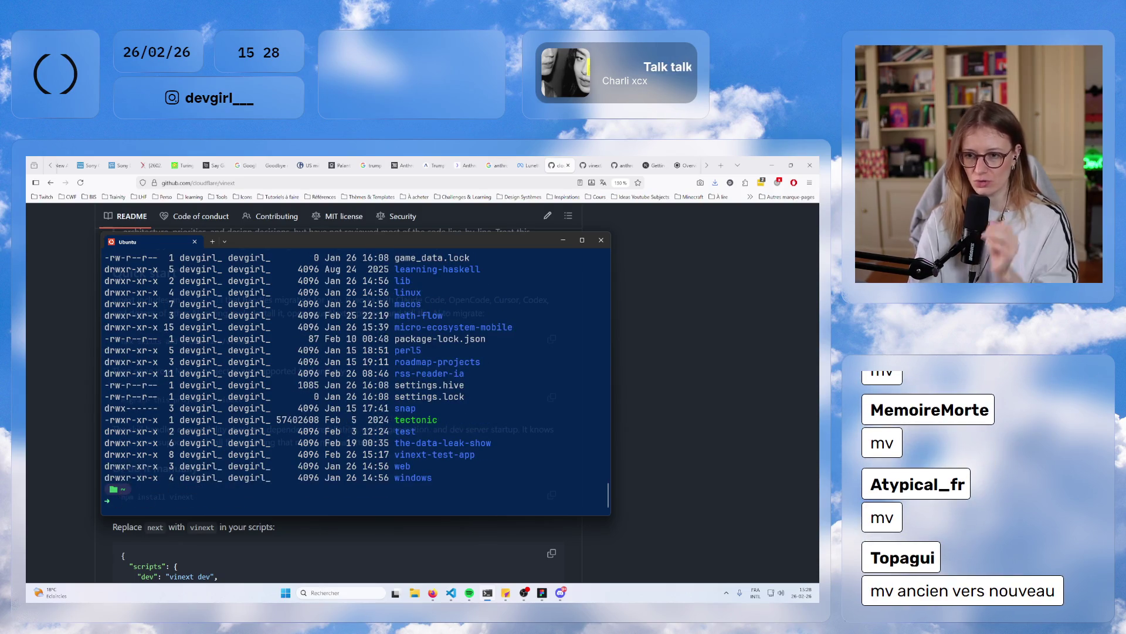
- Change into the vinext-test-app folder
{"action": "type", "text": "cd vi"}
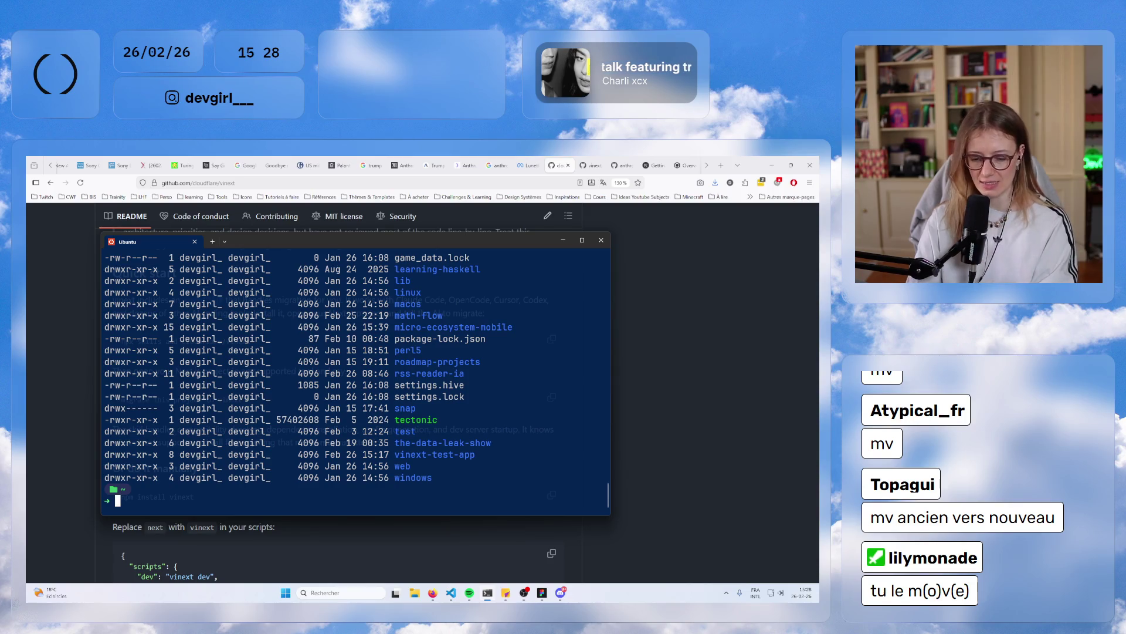
{"action": "key", "text": "Tab"}
{"action": "key", "text": "Return"}
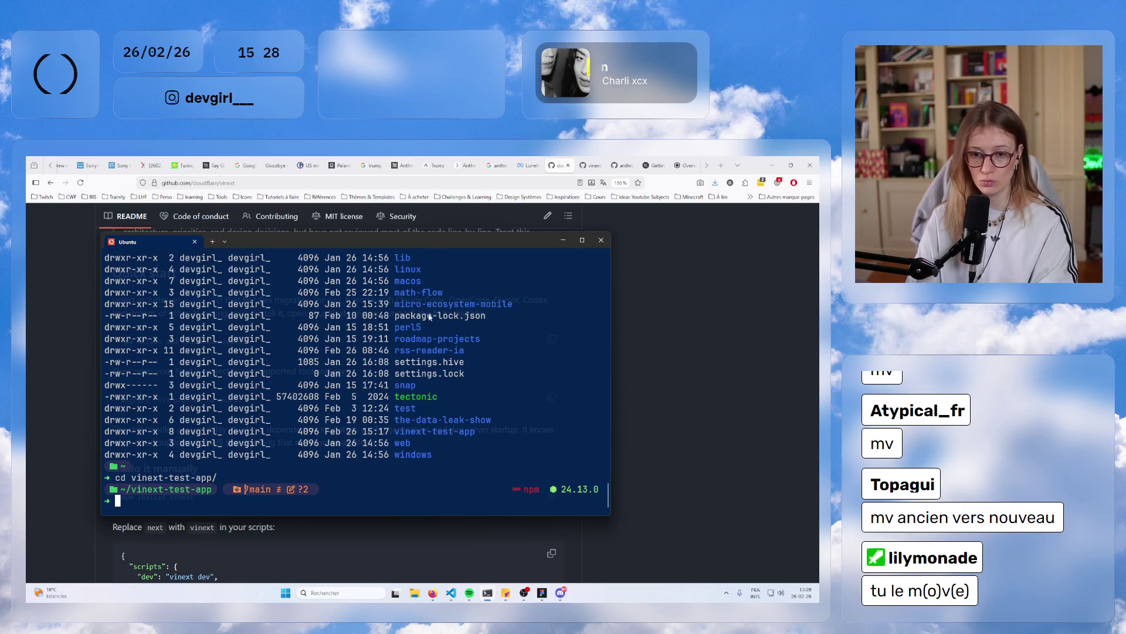
- List all files in ~/vinext-test-app with ls -la, then launch Claude Code there
{"action": "type", "text": "ls -la"}
{"action": "key", "text": "Return"}
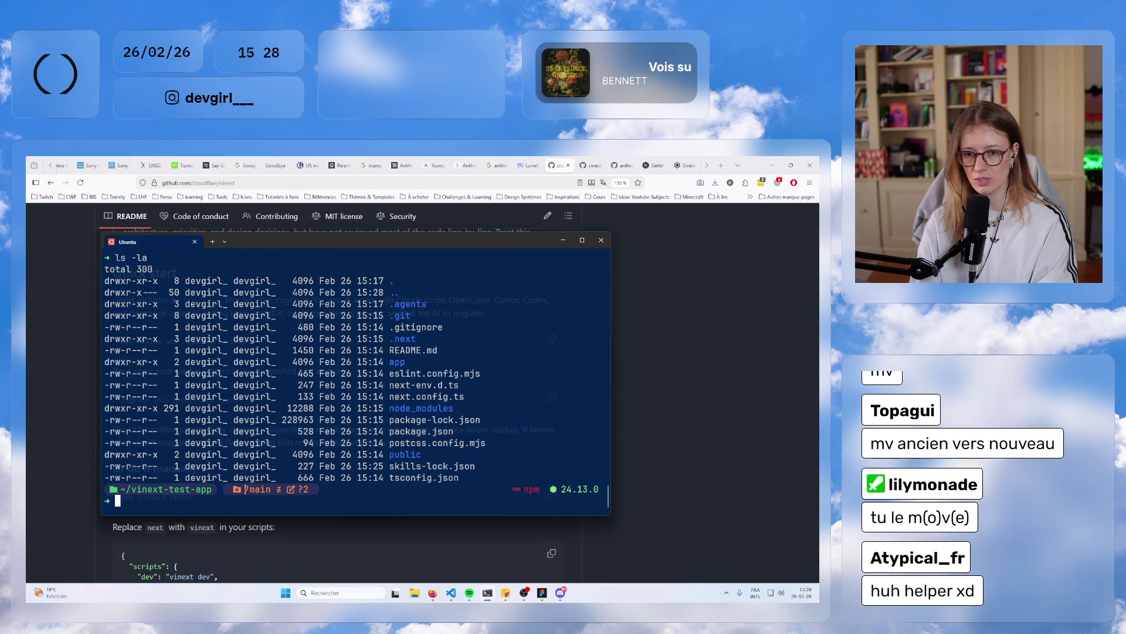
{"action": "type", "text": "claude"}
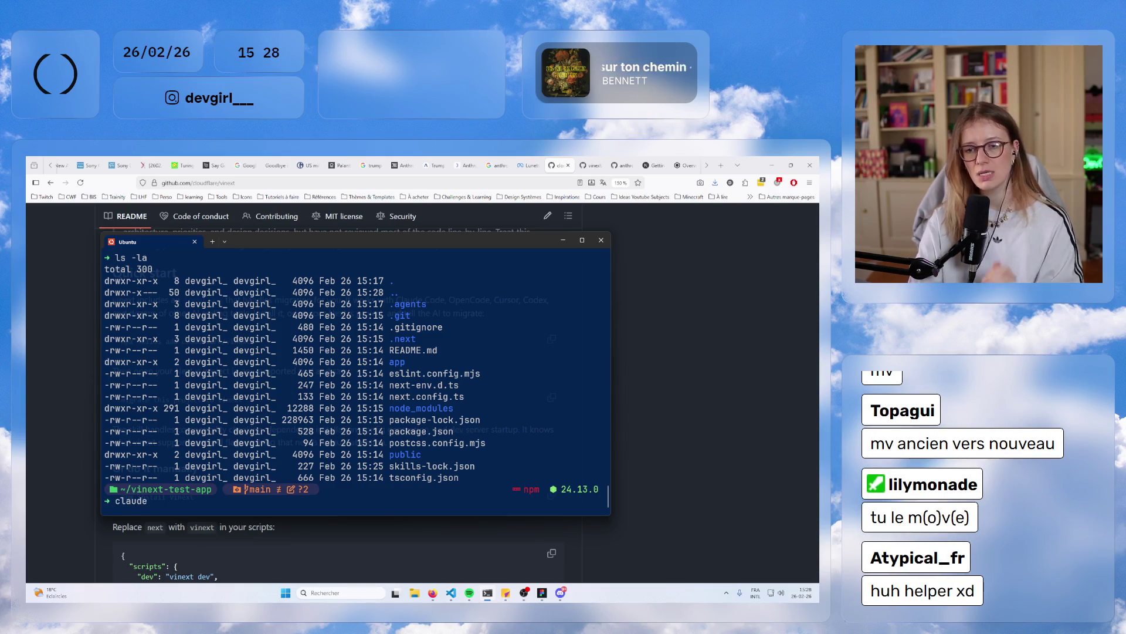
{"action": "key", "text": "Return"}
{"action": "key", "text": "Return"}
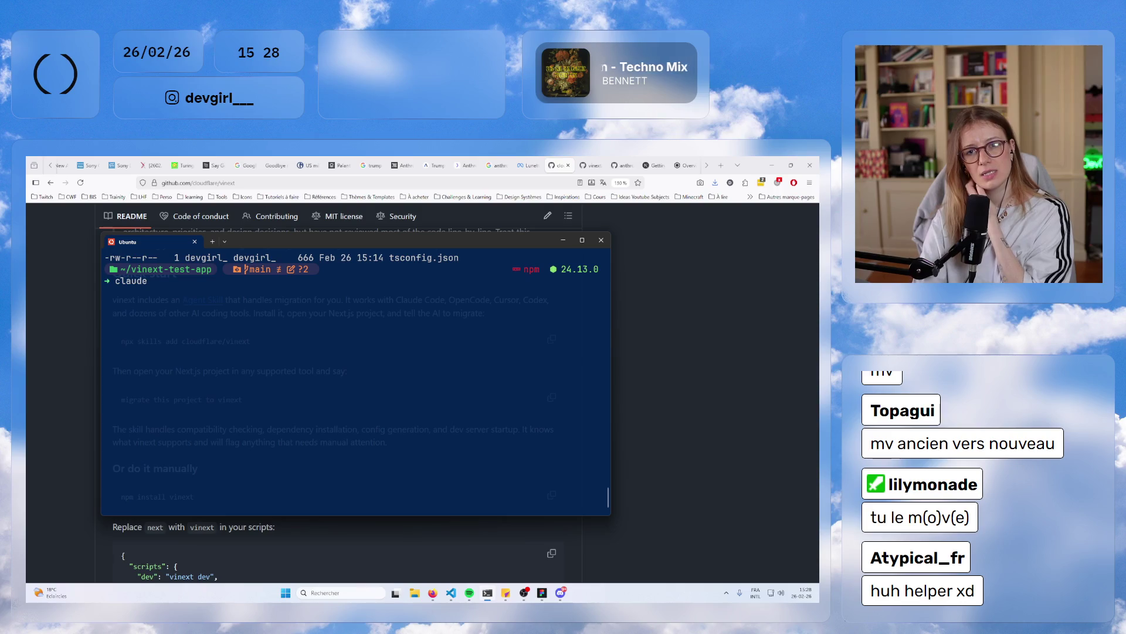
- Confirm the /skills list is empty, then send 'migrate this project to vinext'
{"action": "type", "text": "/"}
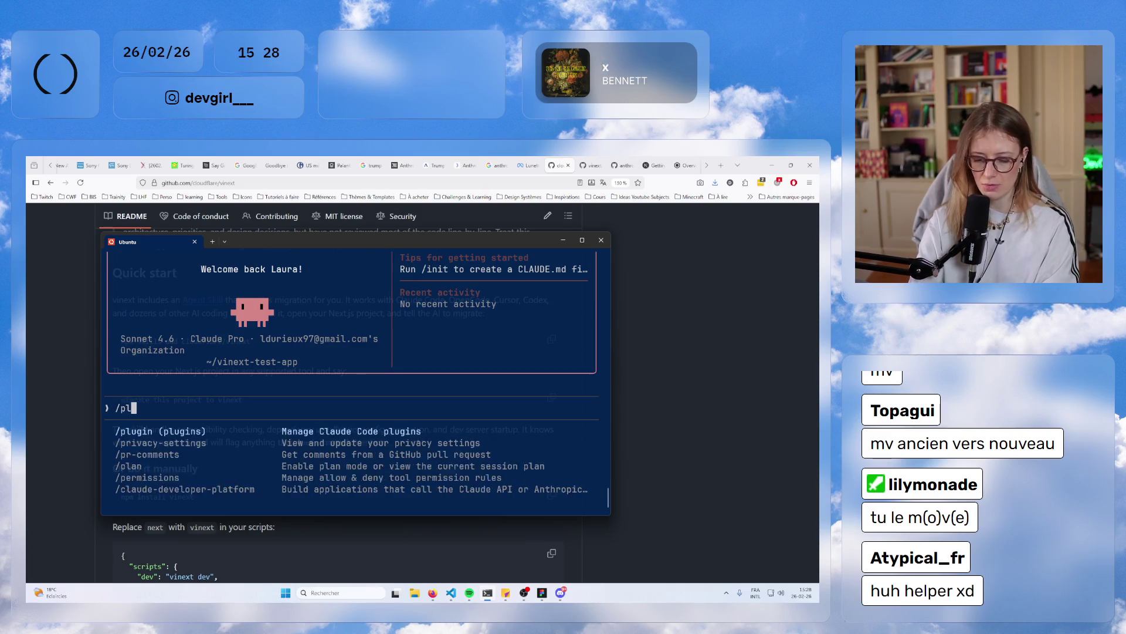
{"action": "type", "text": "skill"}
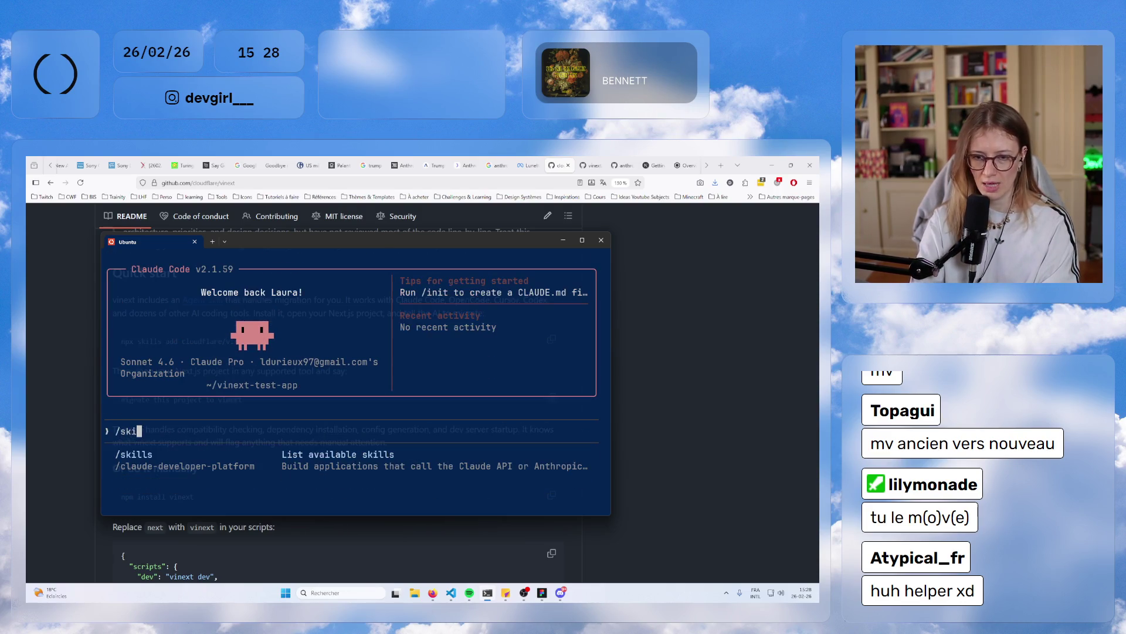
{"action": "key", "text": "Return"}
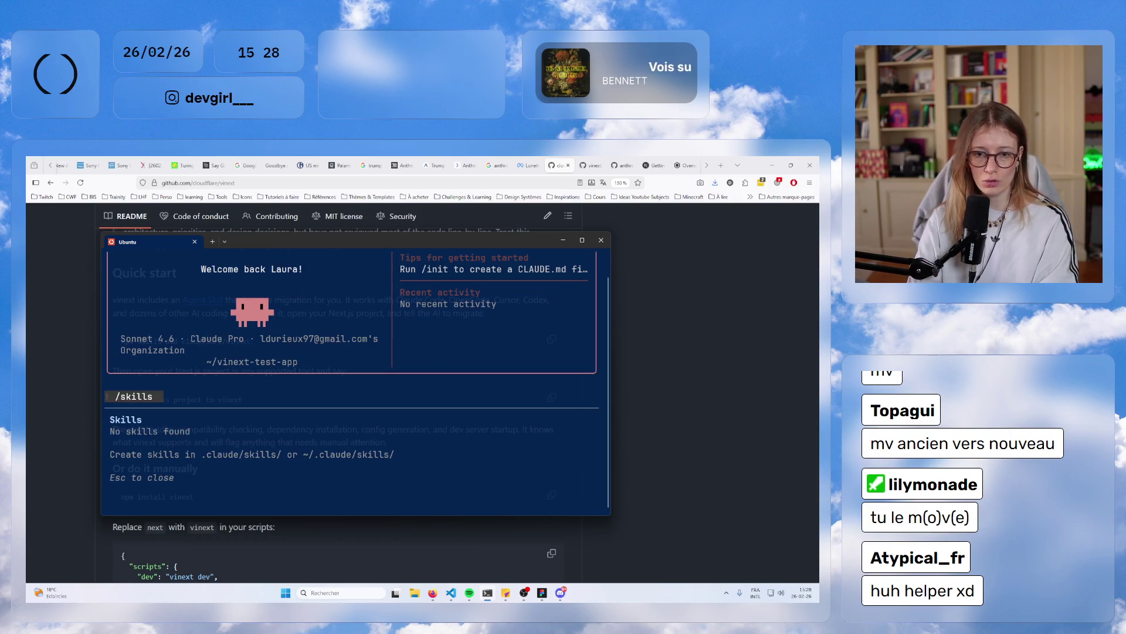
{"action": "key", "text": "Escape"}
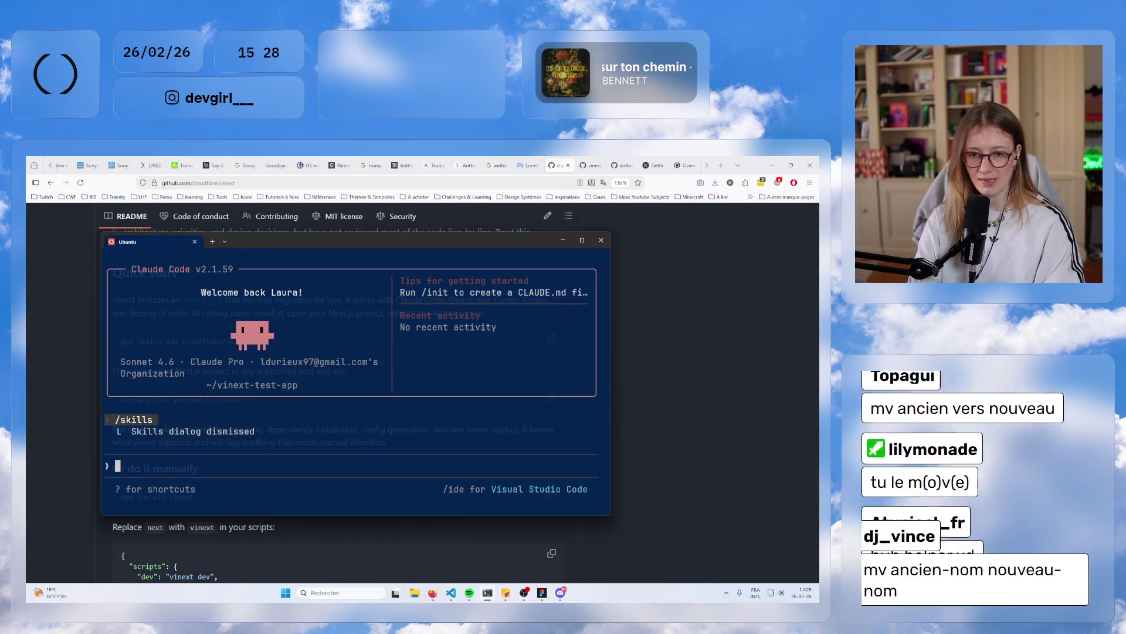
{"action": "type", "text": "migrate this project to vinext"}
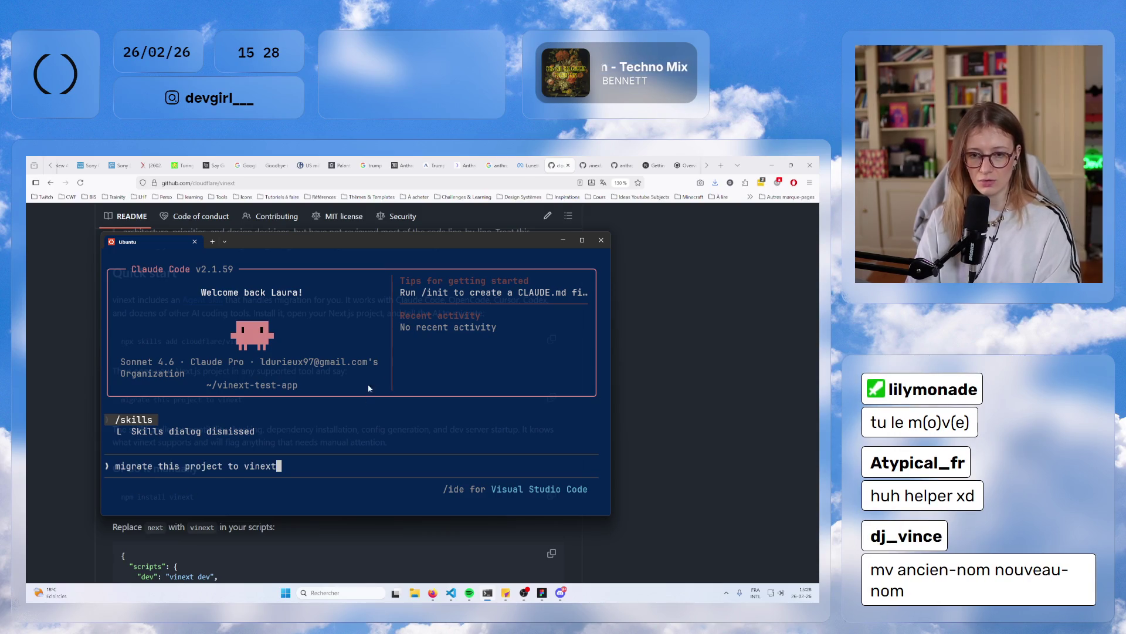
{"action": "key", "text": "Return"}
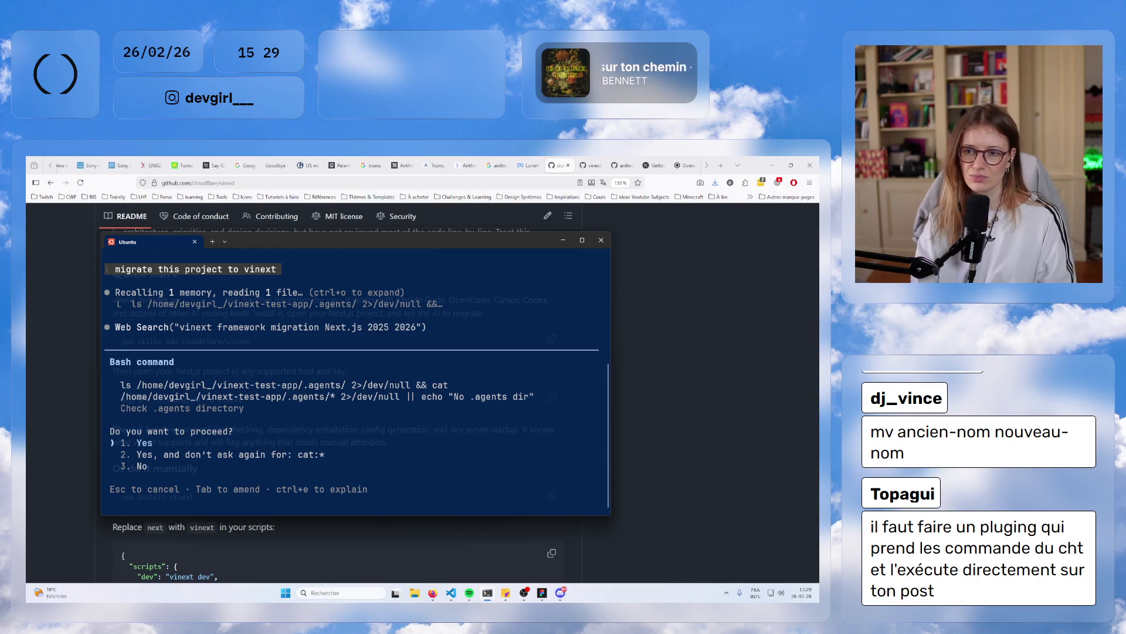
- Permanently allow the .agents directory check and web searches for this project
{"action": "key", "text": "Down"}
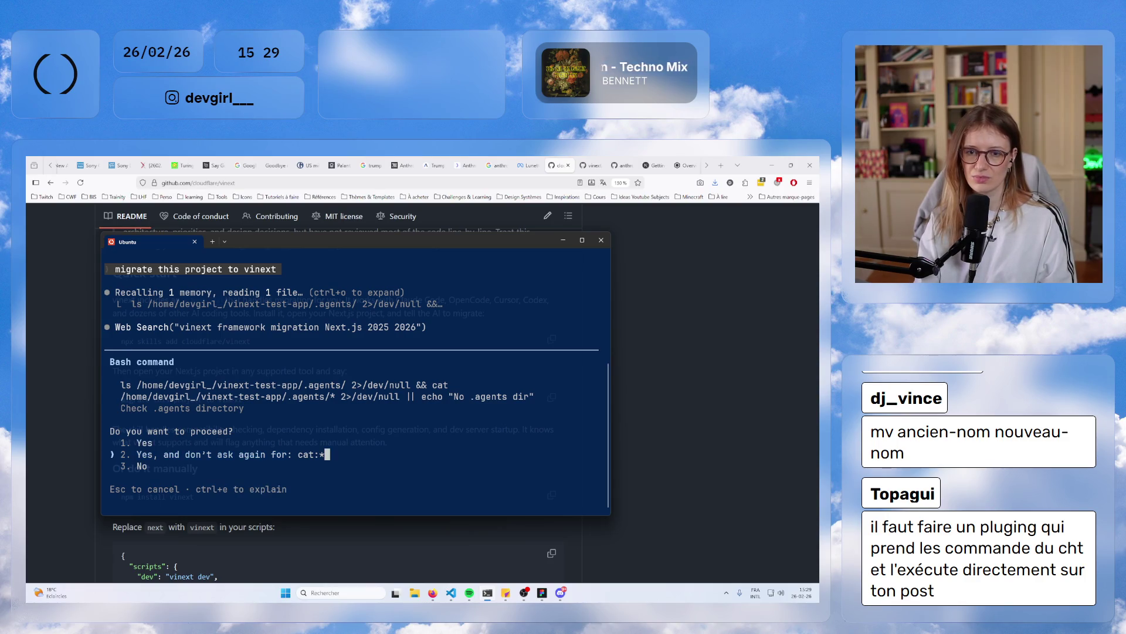
{"action": "key", "text": "Return"}
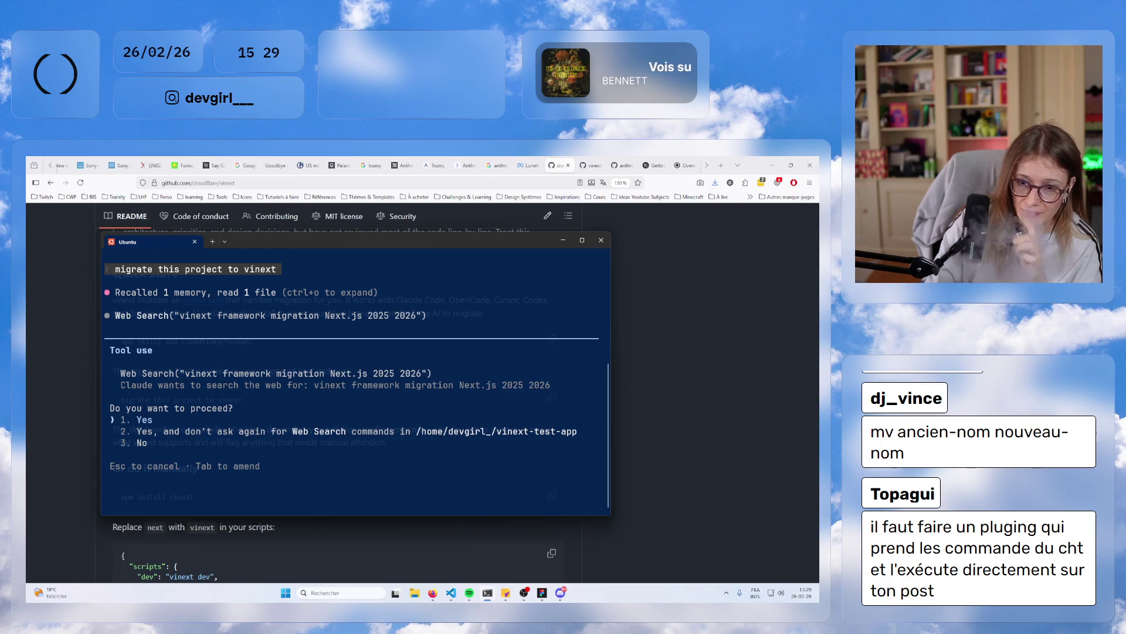
{"action": "key", "text": "Down"}
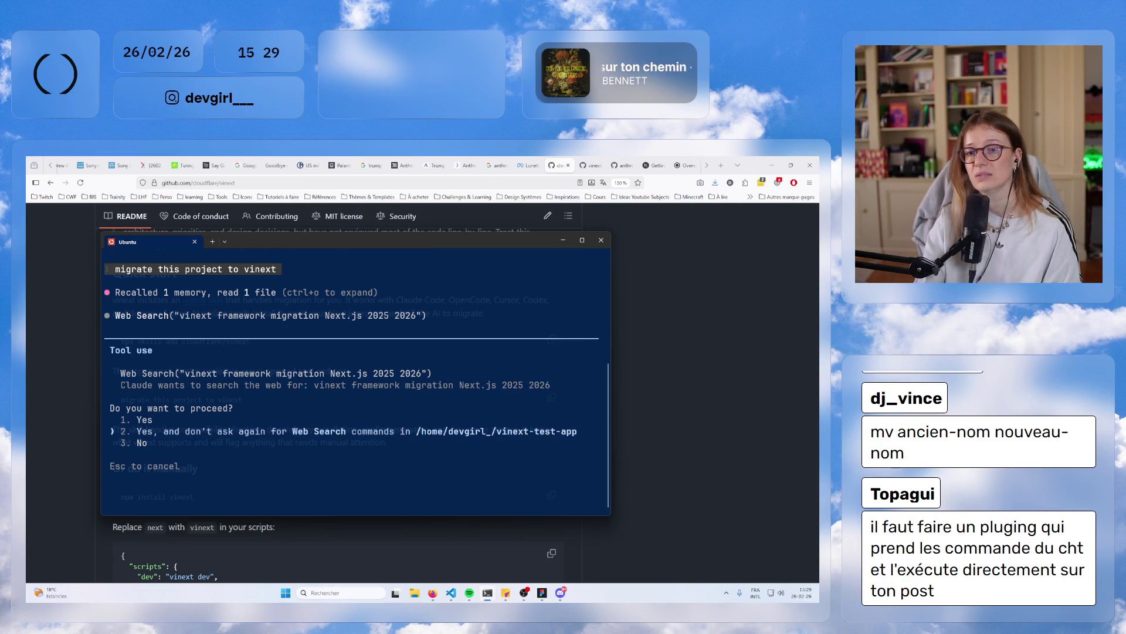
{"action": "key", "text": "Return"}
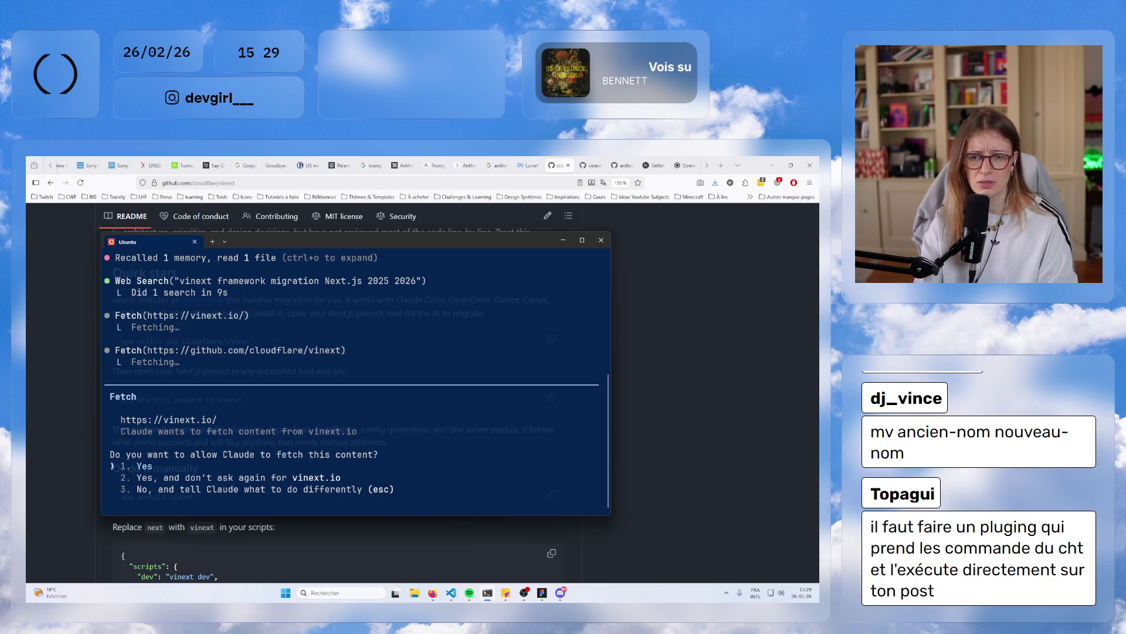
- Always allow Claude to fetch from vinext.io and github.com
{"action": "key", "text": "Down"}
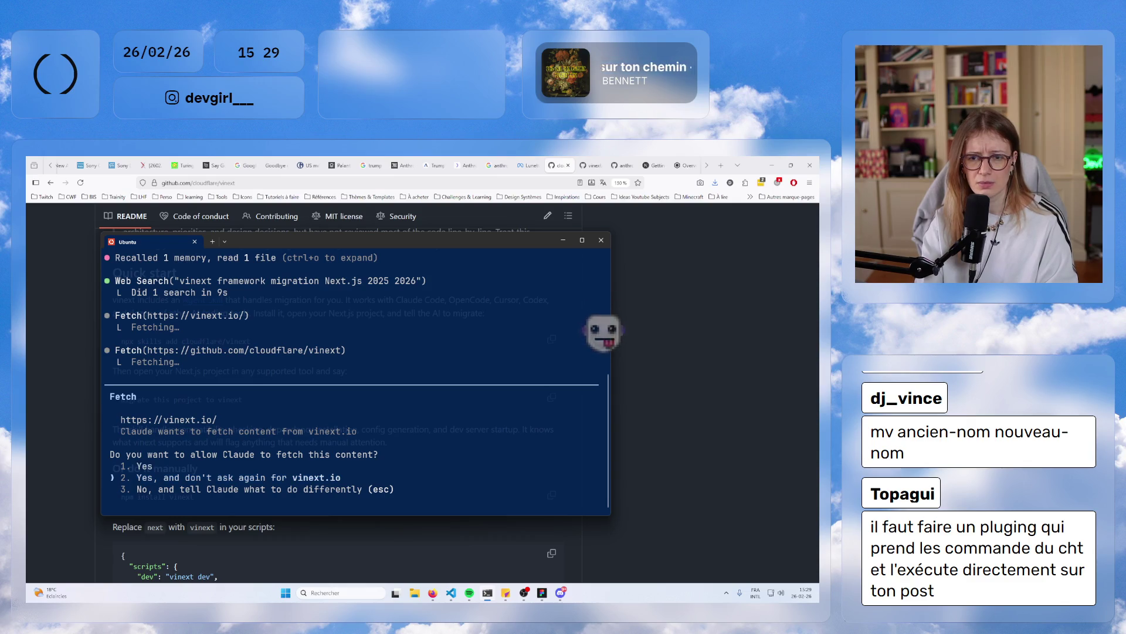
{"action": "key", "text": "Return"}
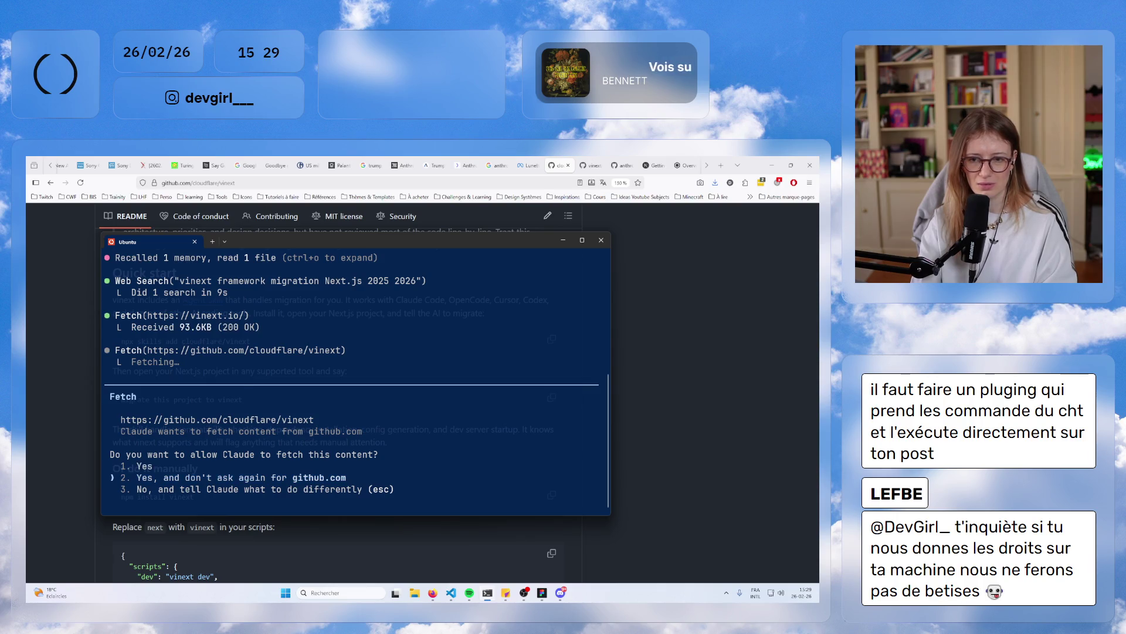
{"action": "key", "text": "Return"}
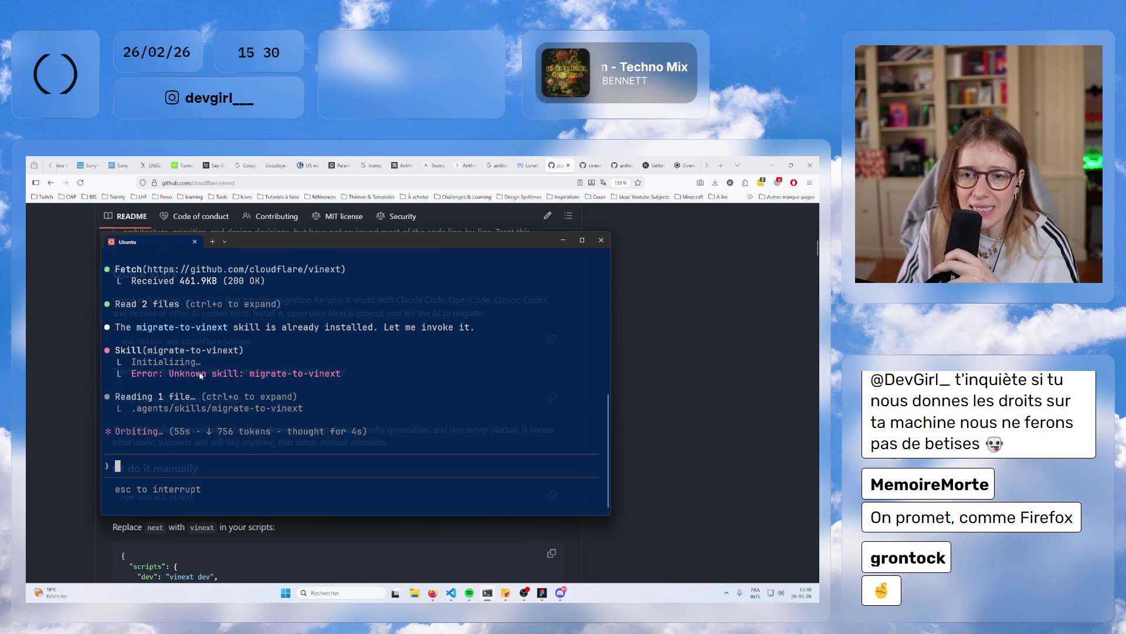
- Highlight the unknown-skill error, then always allow npx vinext and npm install commands
{"action": "left_click_drag", "start_coordinate": [196, 373], "coordinate": [346, 373]}
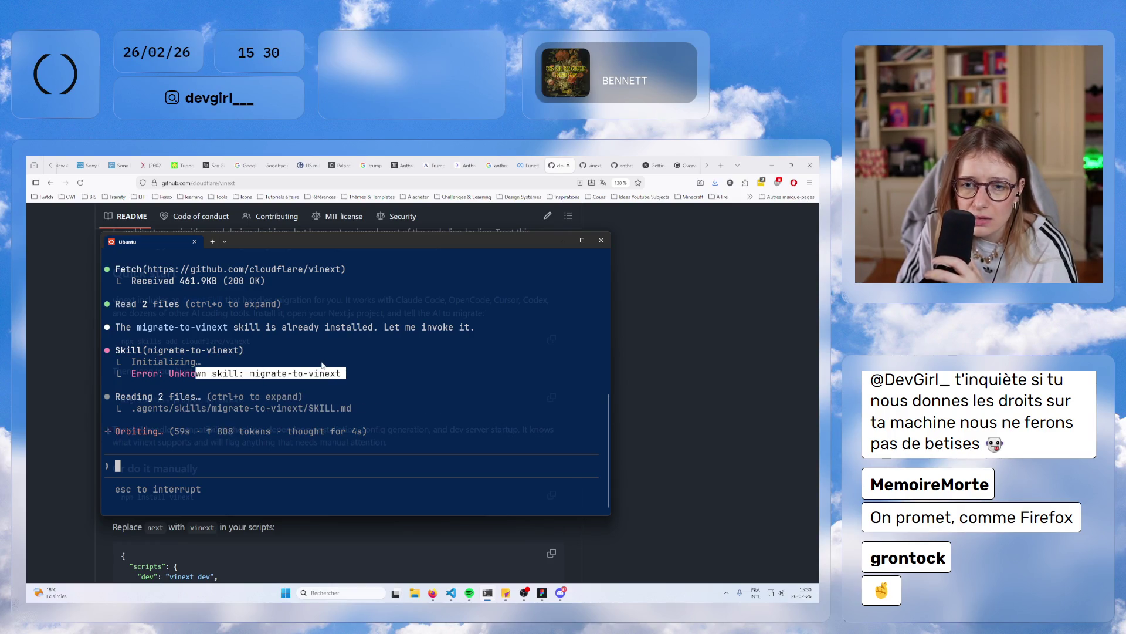
{"action": "left_click_drag", "start_coordinate": [217, 408], "coordinate": [357, 415]}
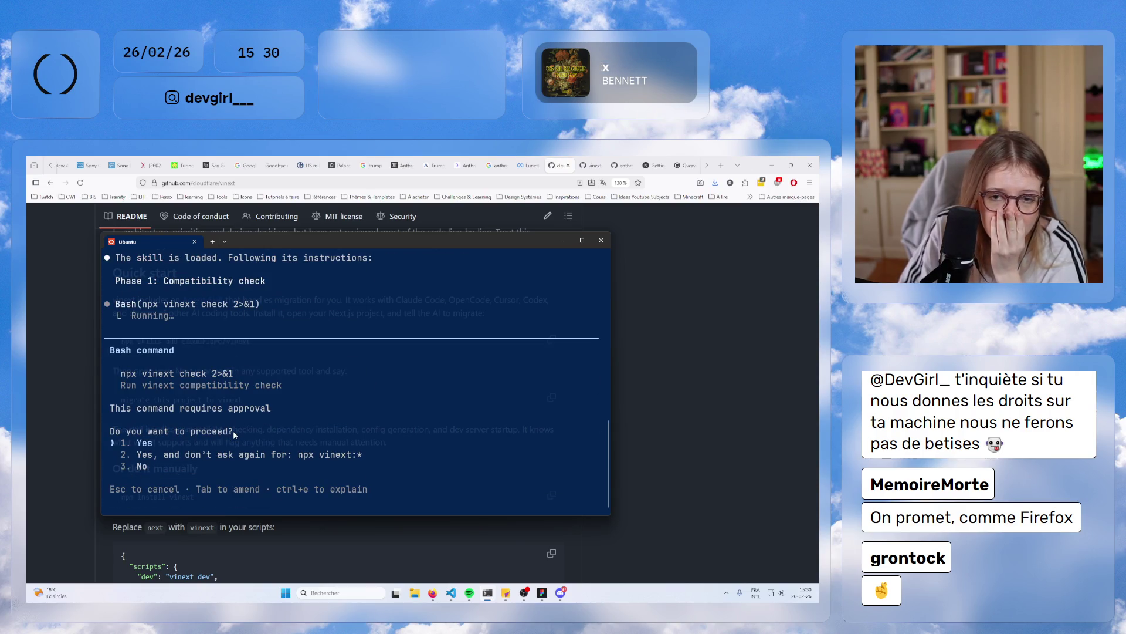
{"action": "key", "text": "Down"}
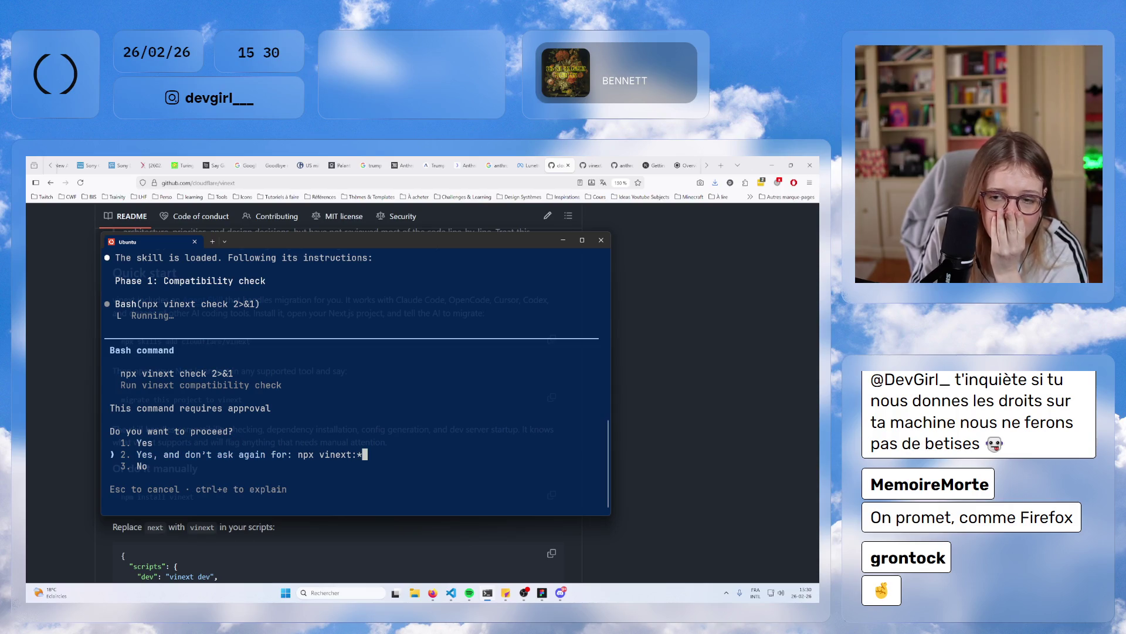
{"action": "key", "text": "Return"}
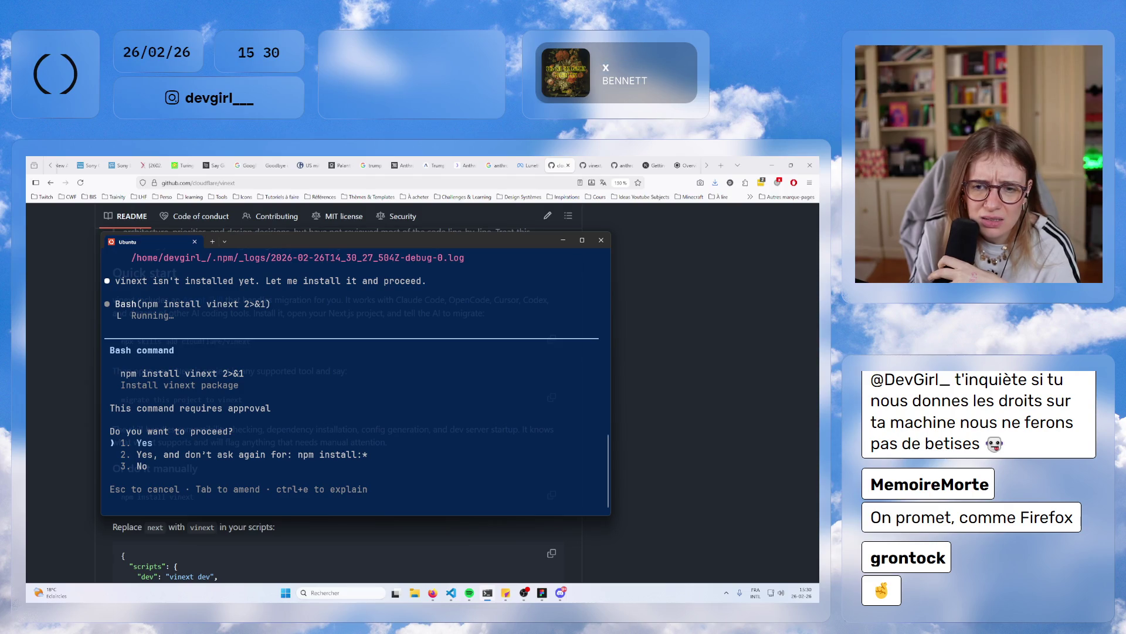
{"action": "key", "text": "Down"}
{"action": "key", "text": "Return"}
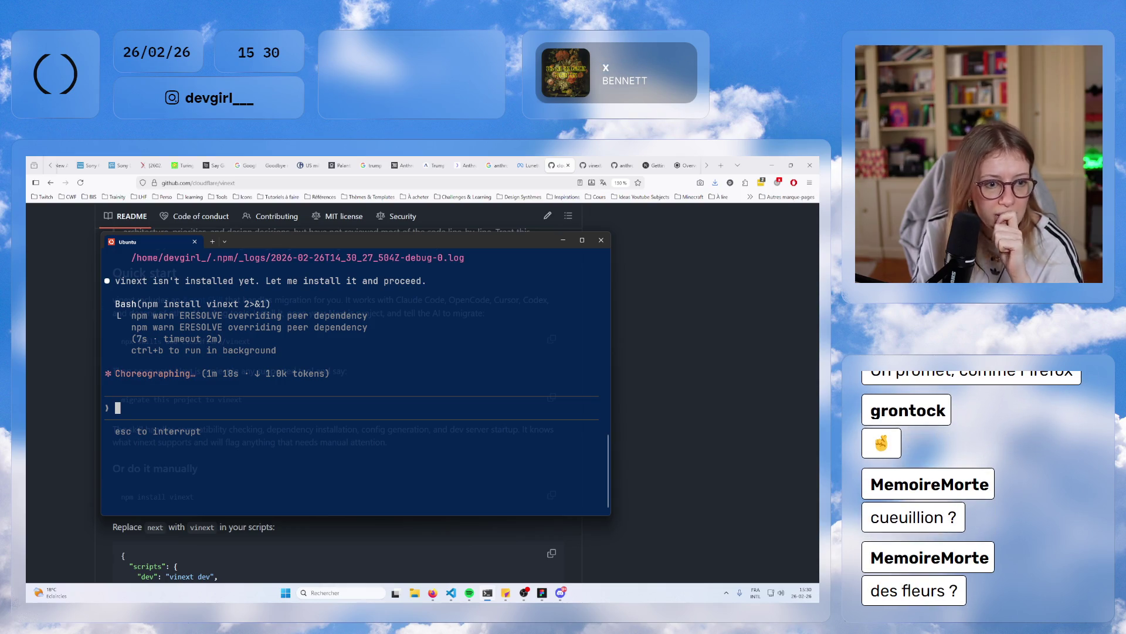
- Scroll back and highlight the vinext check command and its 79% compatibility output
{"action": "scroll", "coordinate": [223, 370], "scroll_direction": "up", "scroll_amount": 4}
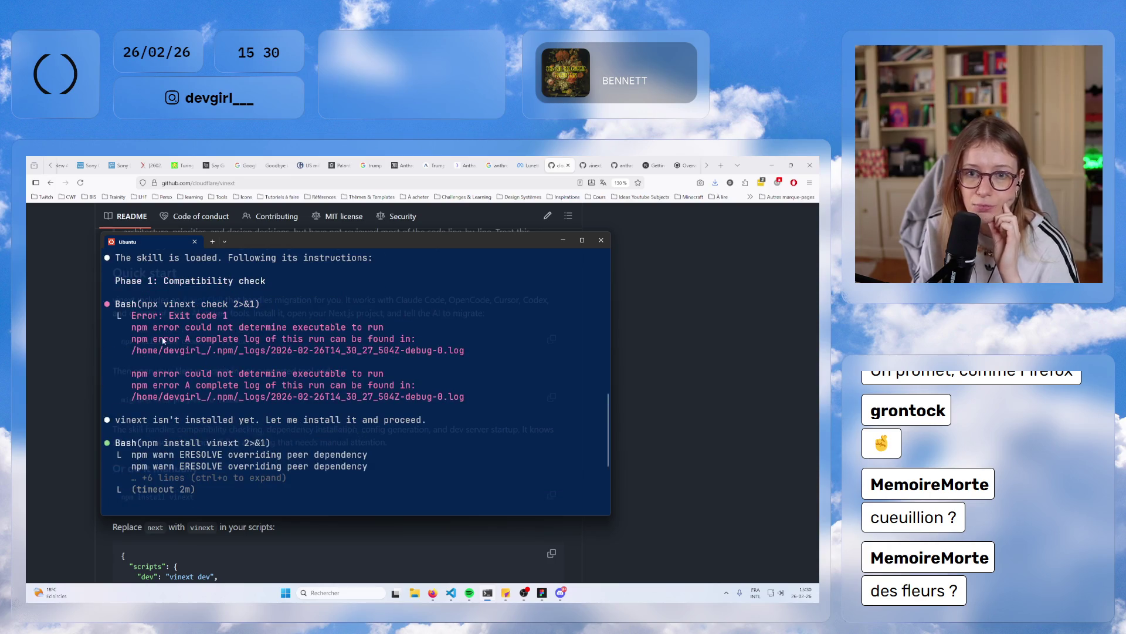
{"action": "left_click_drag", "start_coordinate": [152, 326], "coordinate": [256, 408]}
{"action": "scroll", "coordinate": [255, 456], "scroll_direction": "up", "scroll_amount": 2}
{"action": "left_click", "coordinate": [174, 388]}
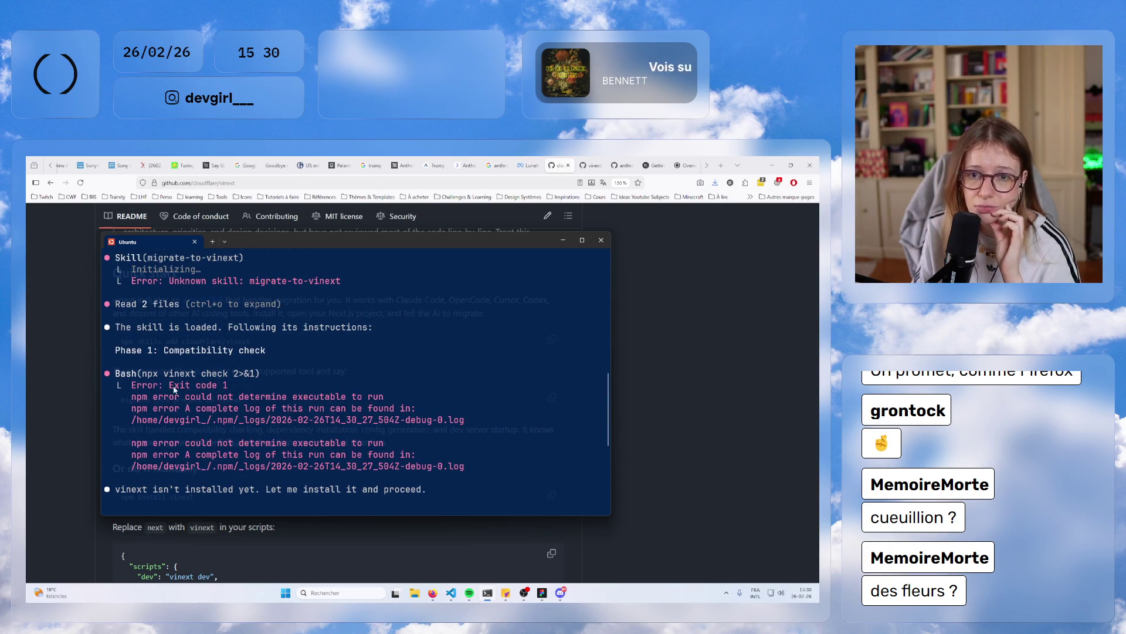
{"action": "left_click_drag", "start_coordinate": [143, 374], "coordinate": [239, 374]}
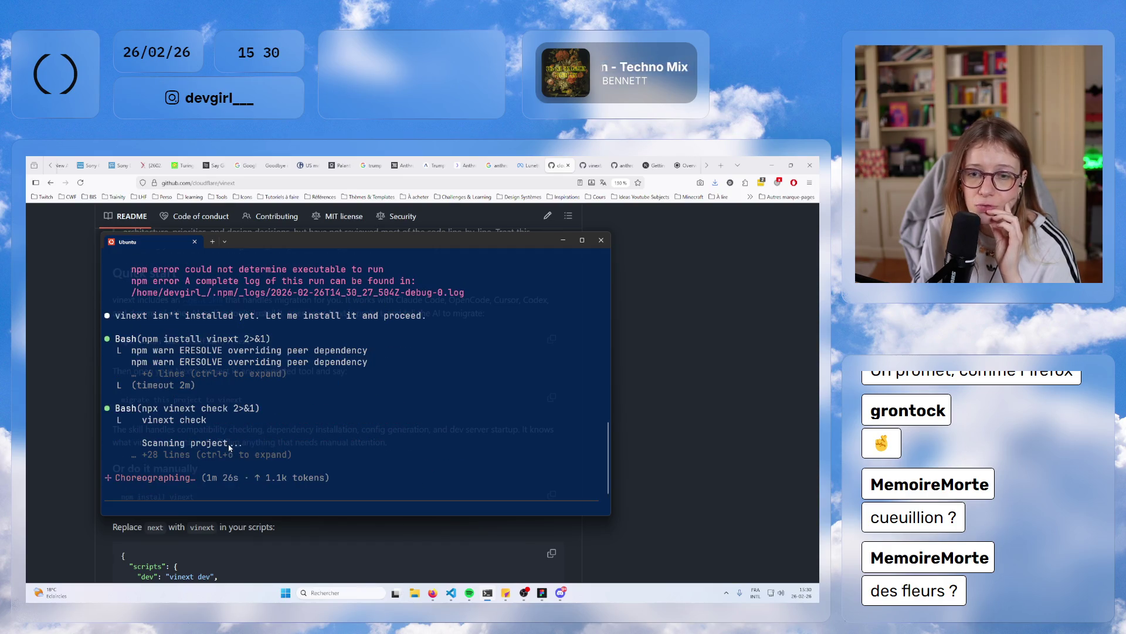
{"action": "left_click_drag", "start_coordinate": [147, 419], "coordinate": [212, 463]}
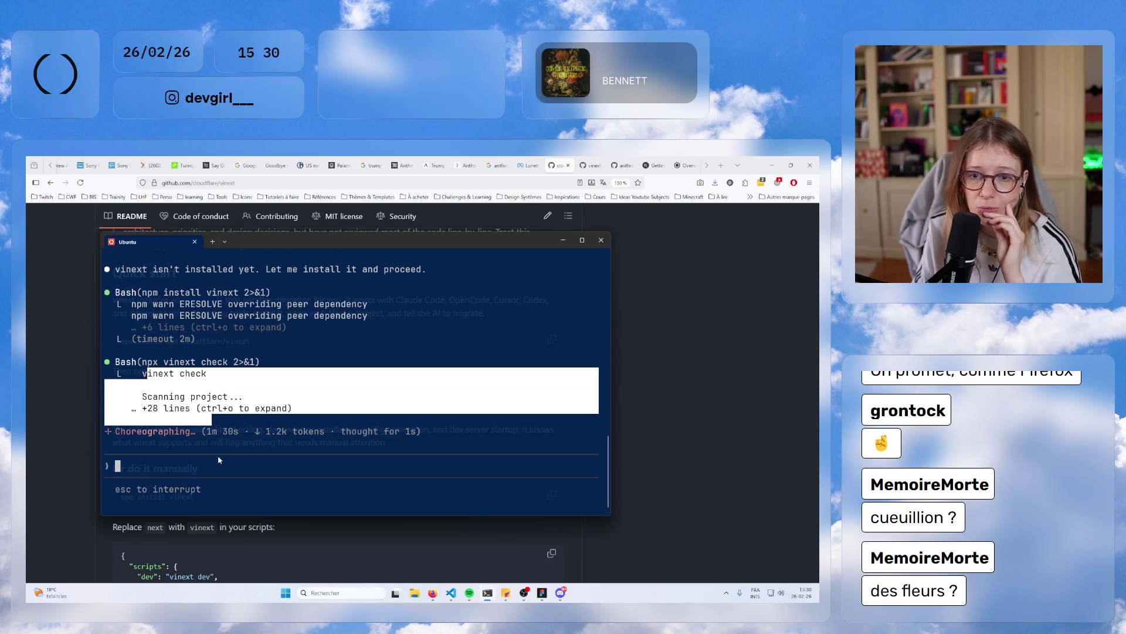
{"action": "left_click", "coordinate": [308, 475]}
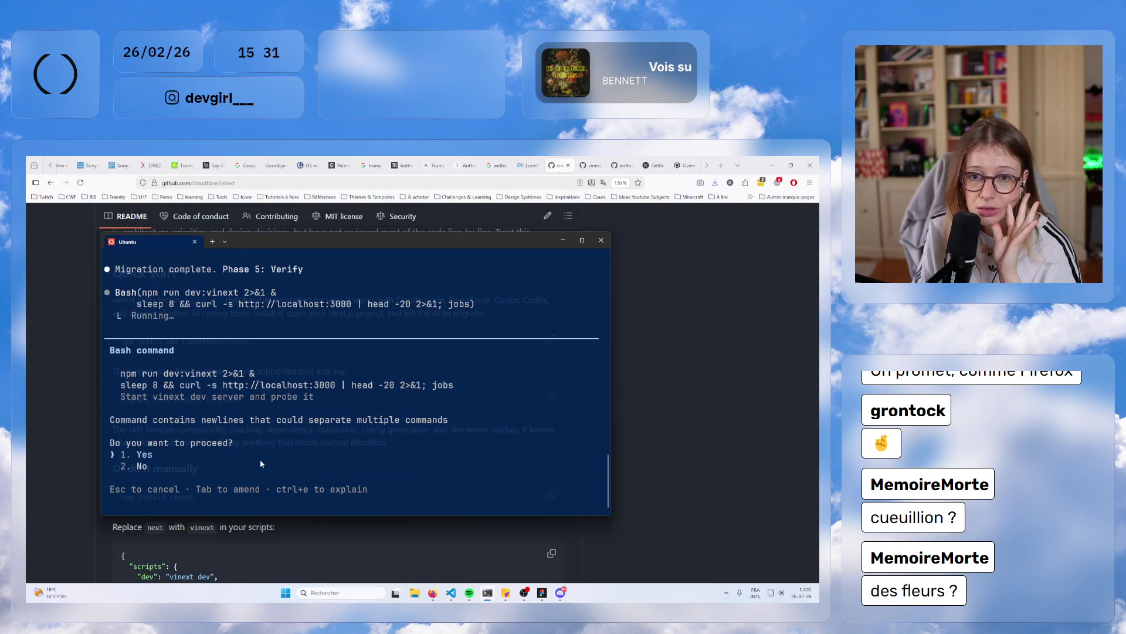
- Approve starting the vinext dev server, always allow curl on port 3001, and approve stopping it
{"action": "left_click_drag", "start_coordinate": [138, 377], "coordinate": [294, 389]}
{"action": "right_click", "coordinate": [295, 403]}
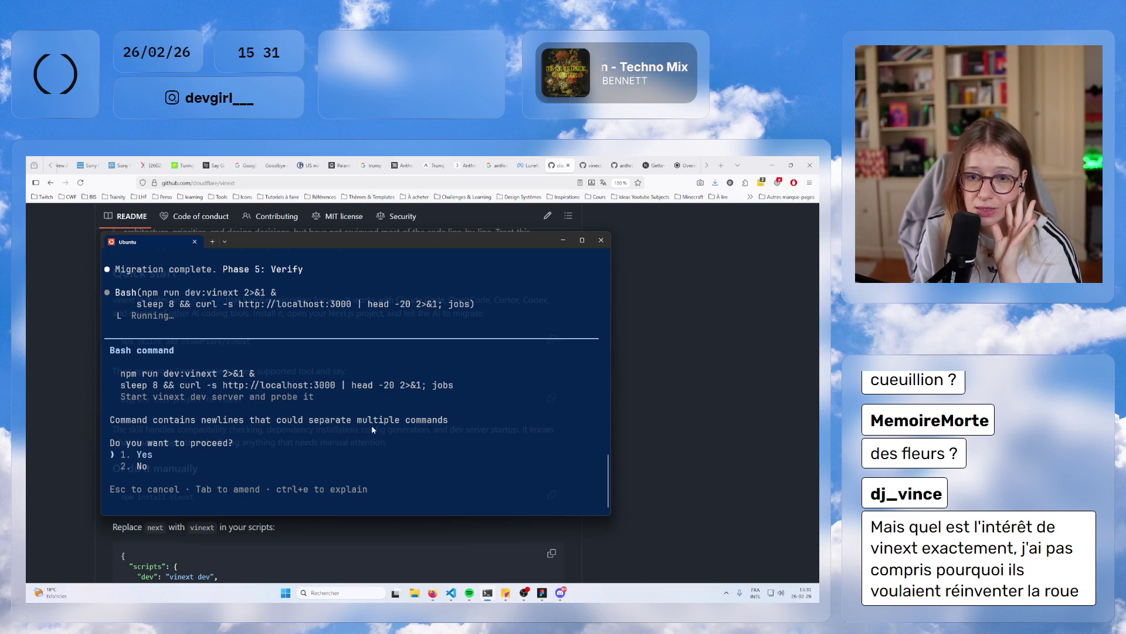
{"action": "key", "text": "Return"}
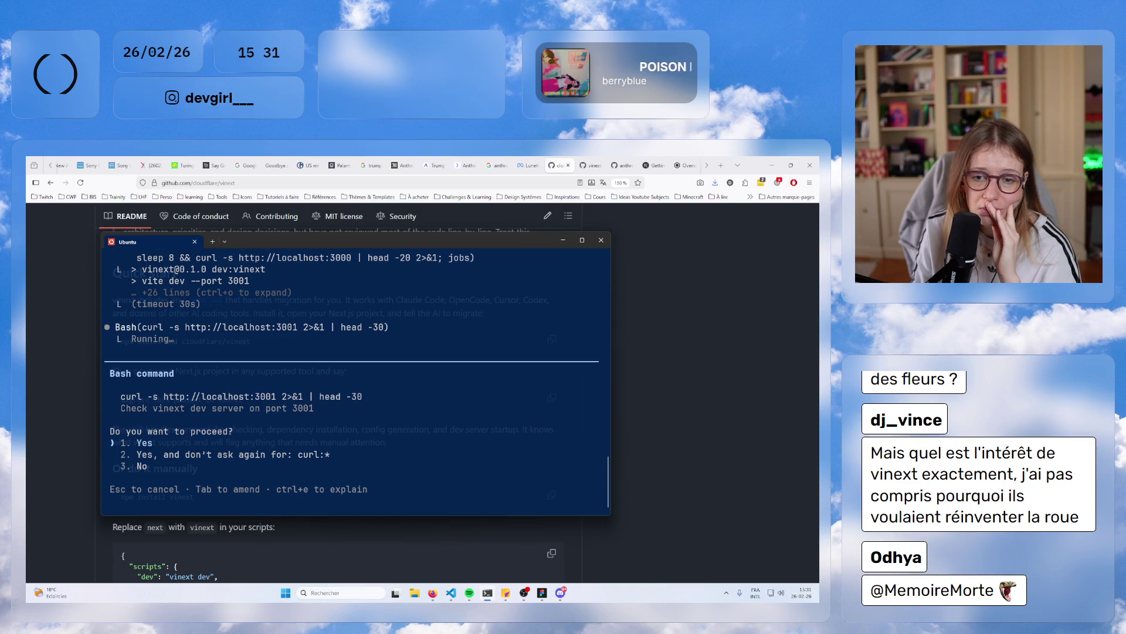
{"action": "key", "text": "Down"}
{"action": "key", "text": "Return"}
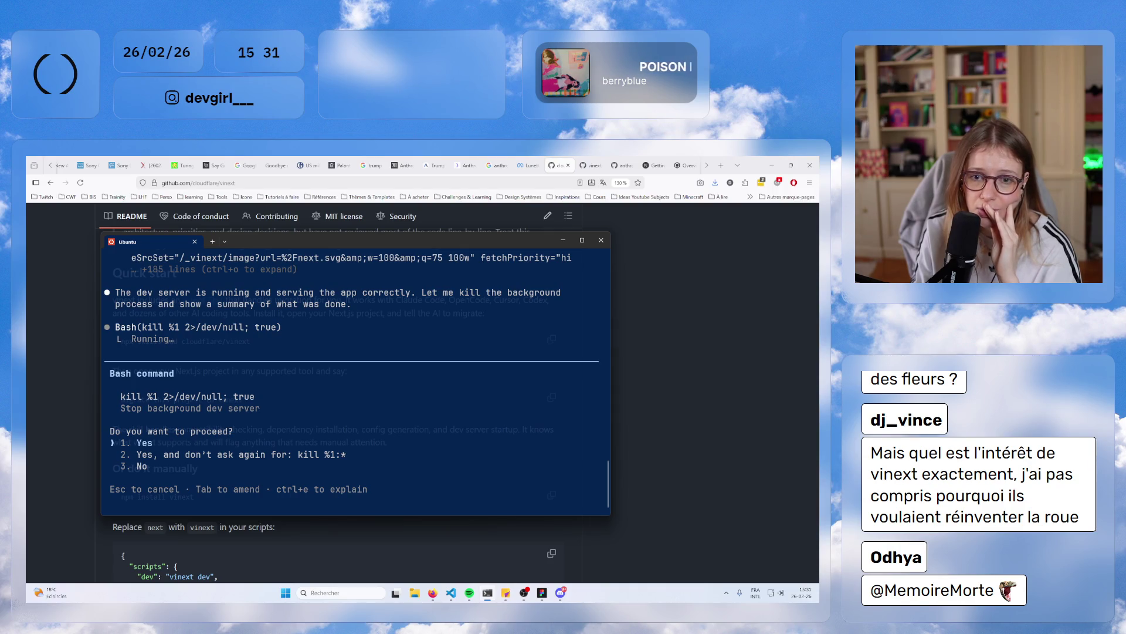
{"action": "key", "text": "Return"}
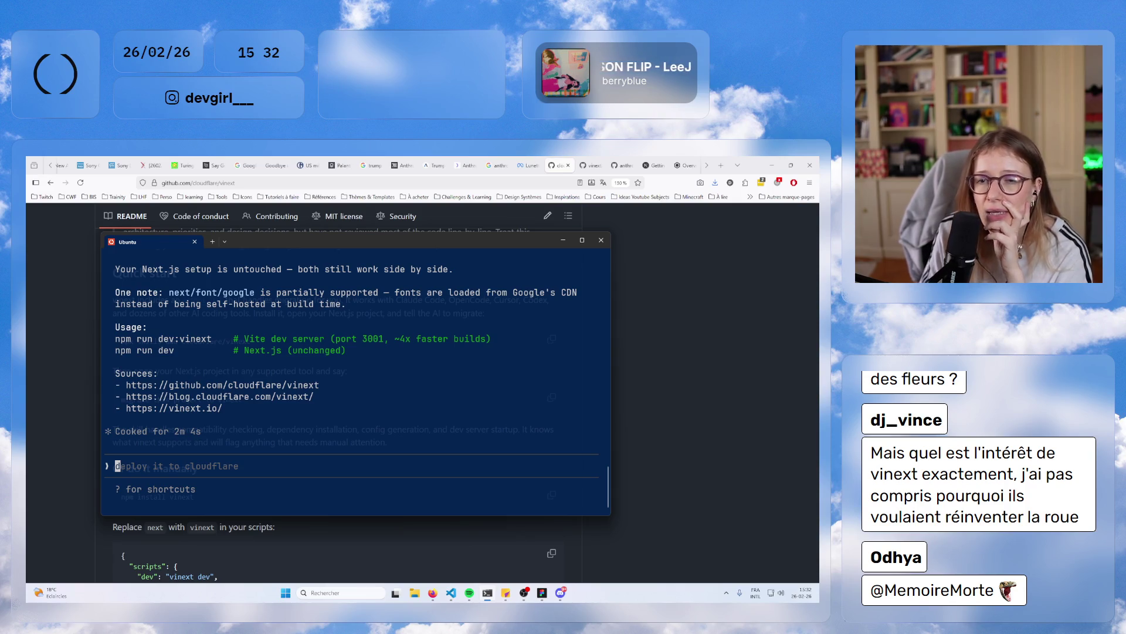
- Highlight the summary's npm run dev, dev:vinext and port 3001 notes, then /exit Claude
{"action": "left_click_drag", "start_coordinate": [255, 339], "coordinate": [328, 341]}
{"action": "left_click", "coordinate": [268, 353]}
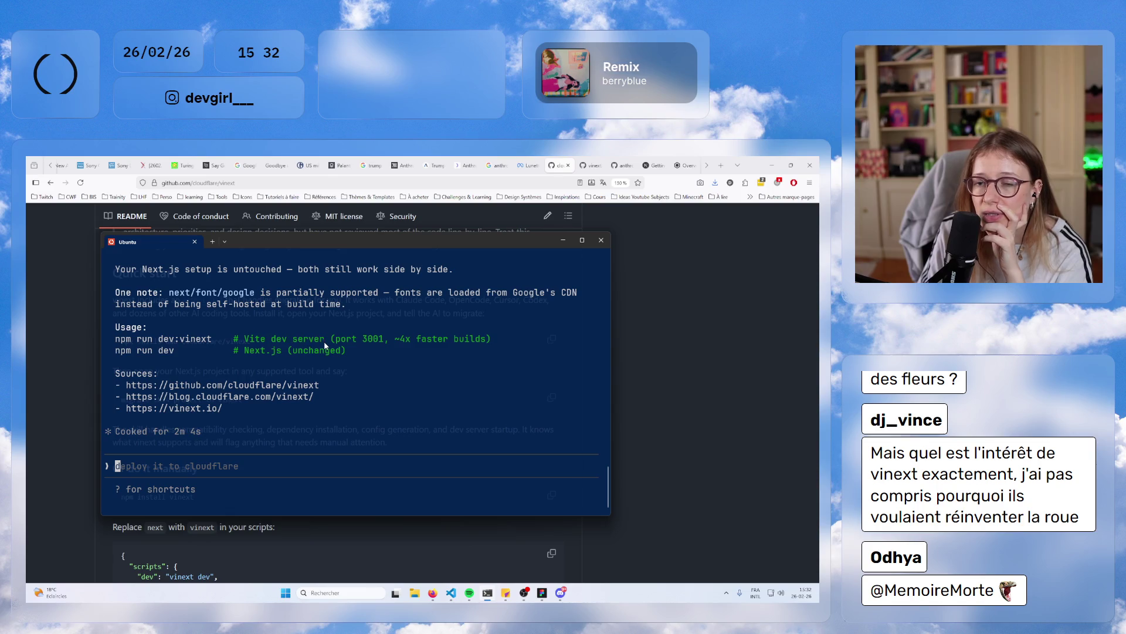
{"action": "left_click", "coordinate": [266, 350]}
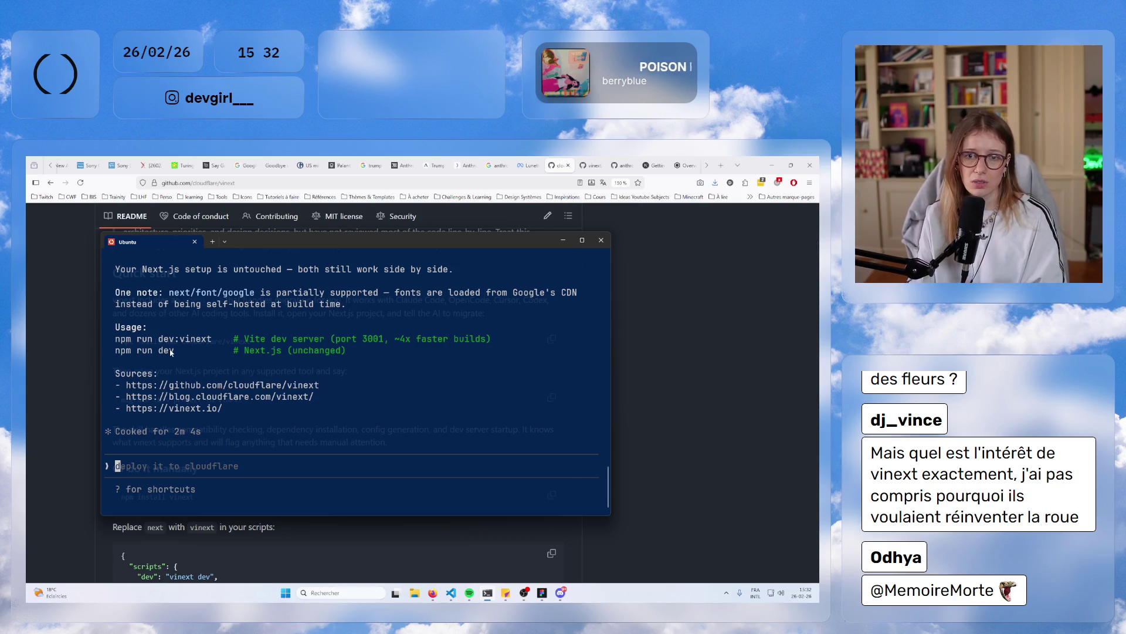
{"action": "left_click_drag", "start_coordinate": [116, 351], "coordinate": [306, 352]}
{"action": "left_click_drag", "start_coordinate": [158, 338], "coordinate": [324, 345]}
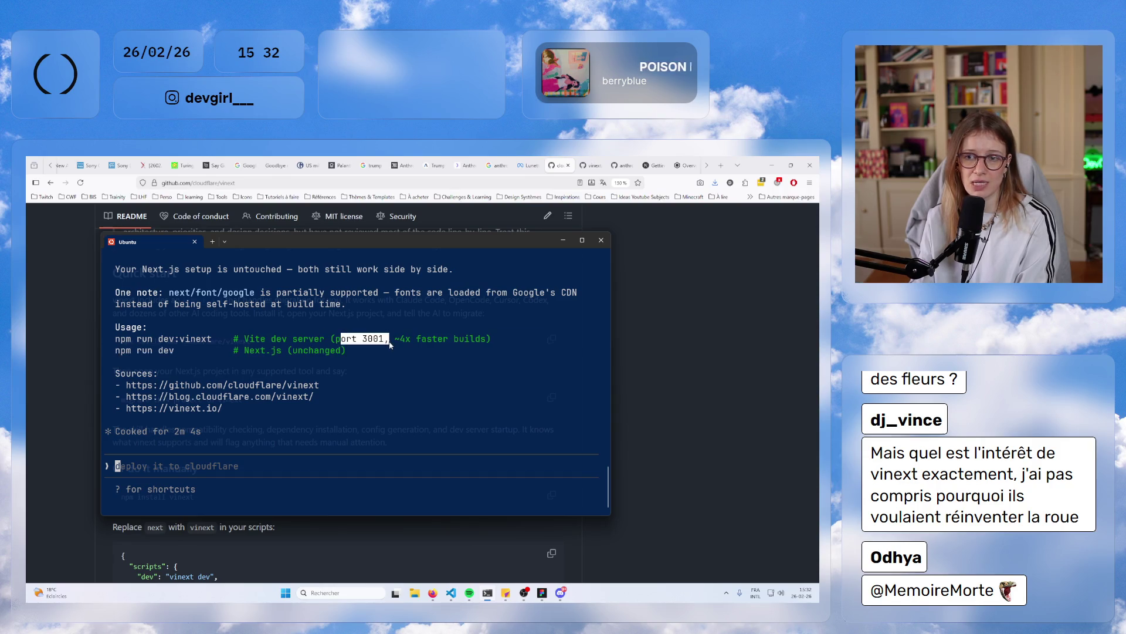
{"action": "left_click_drag", "start_coordinate": [405, 338], "coordinate": [481, 340]}
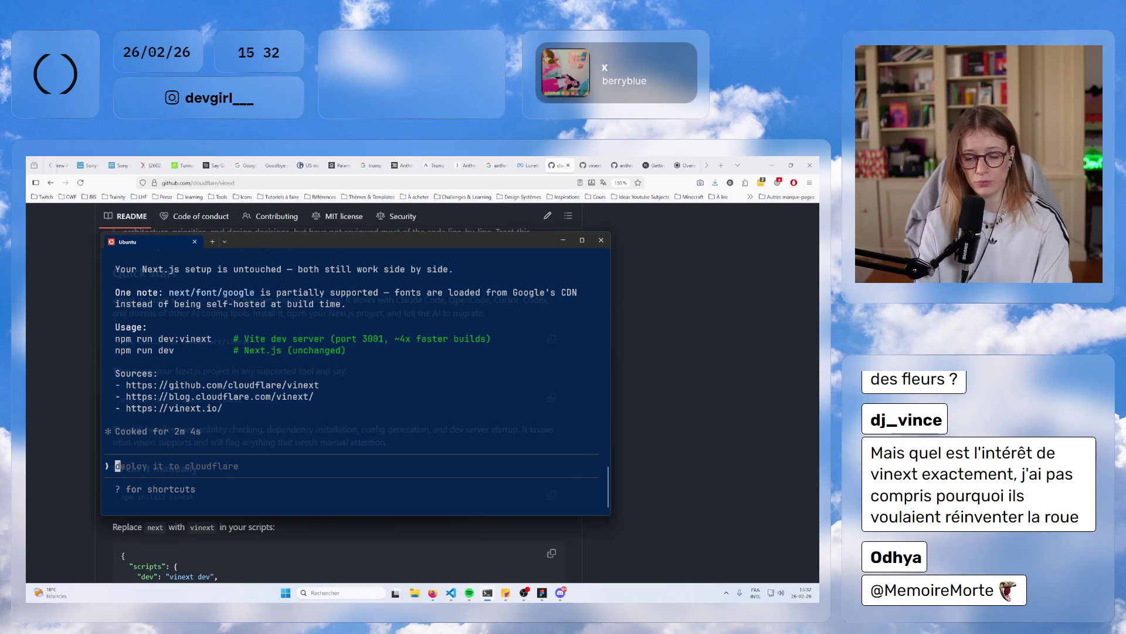
{"action": "type", "text": "/exit"}
{"action": "key", "text": "Return"}
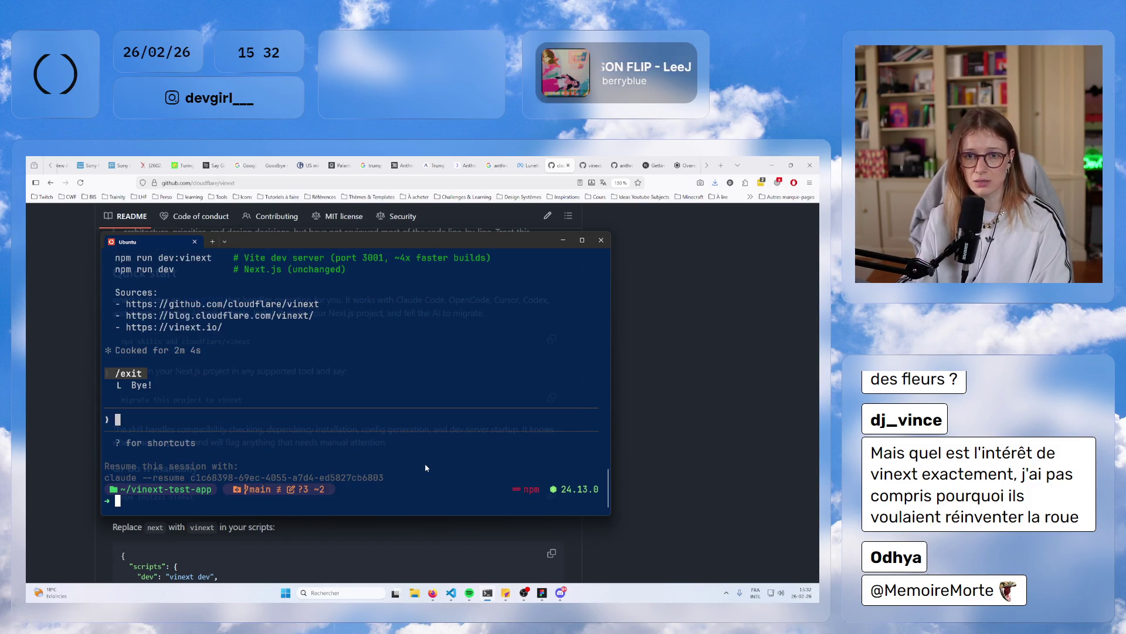
- Run npm run dev:vinext and open the app served at localhost:3002
{"action": "type", "text": "bp"}
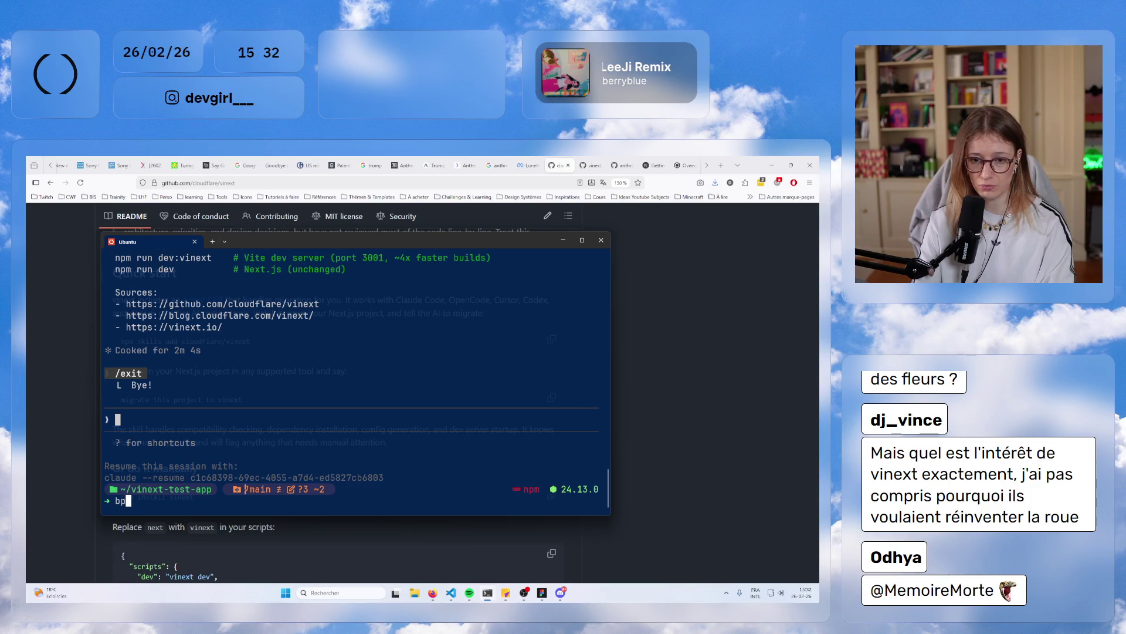
{"action": "key", "text": "BackSpace"}
{"action": "key", "text": "BackSpace"}
{"action": "type", "text": "npm "}
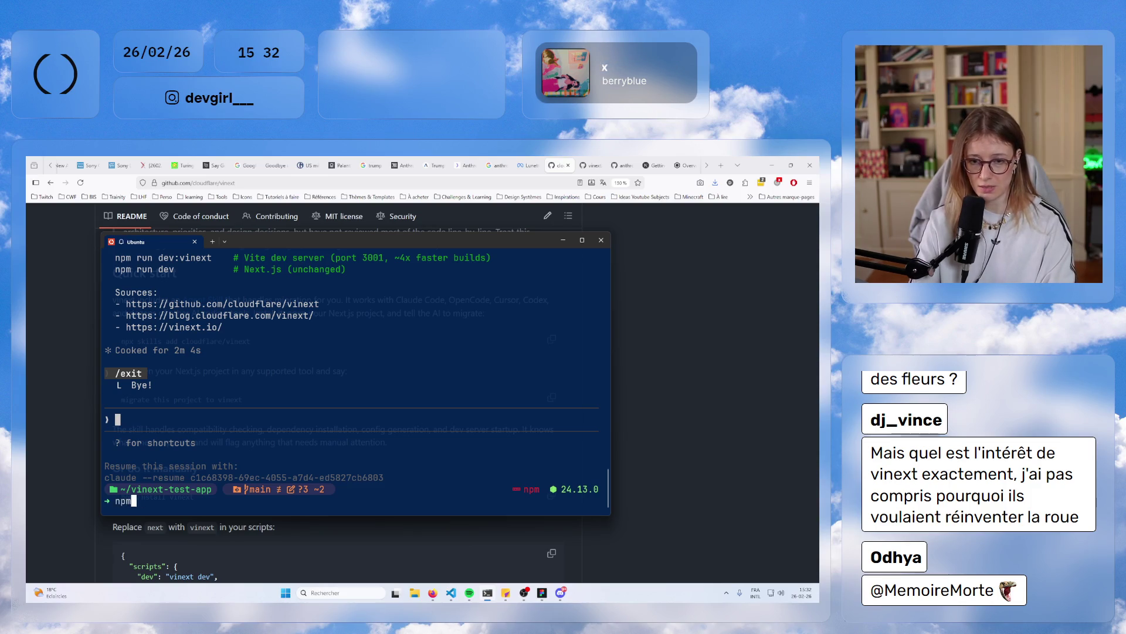
{"action": "type", "text": "run d"}
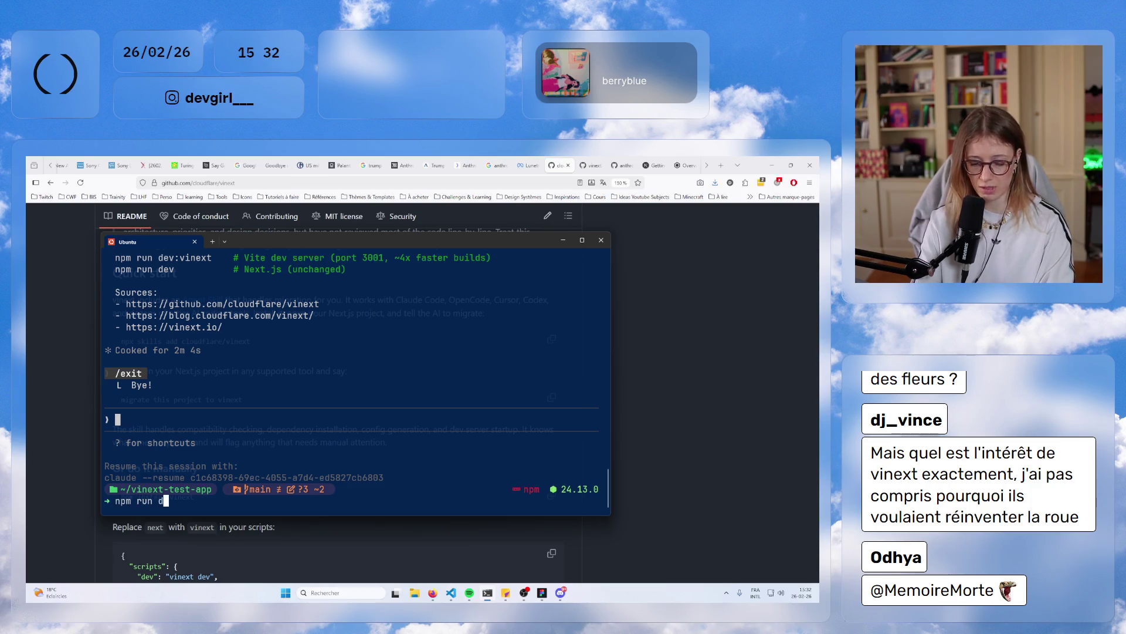
{"action": "type", "text": "ev:n"}
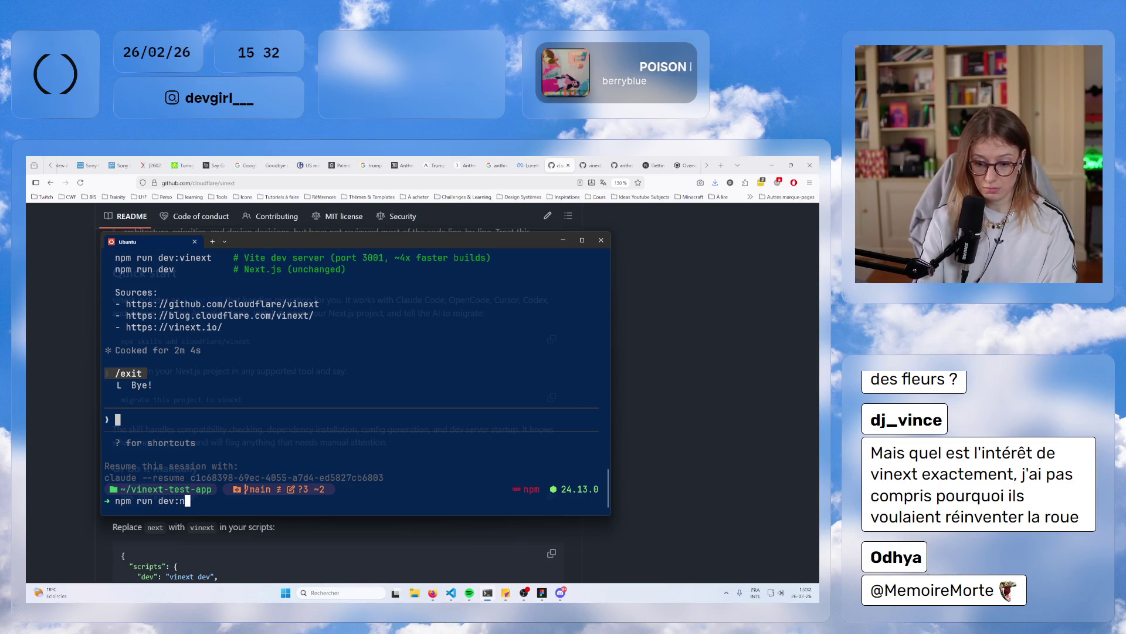
{"action": "key", "text": "BackSpace"}
{"action": "type", "text": "vinext"}
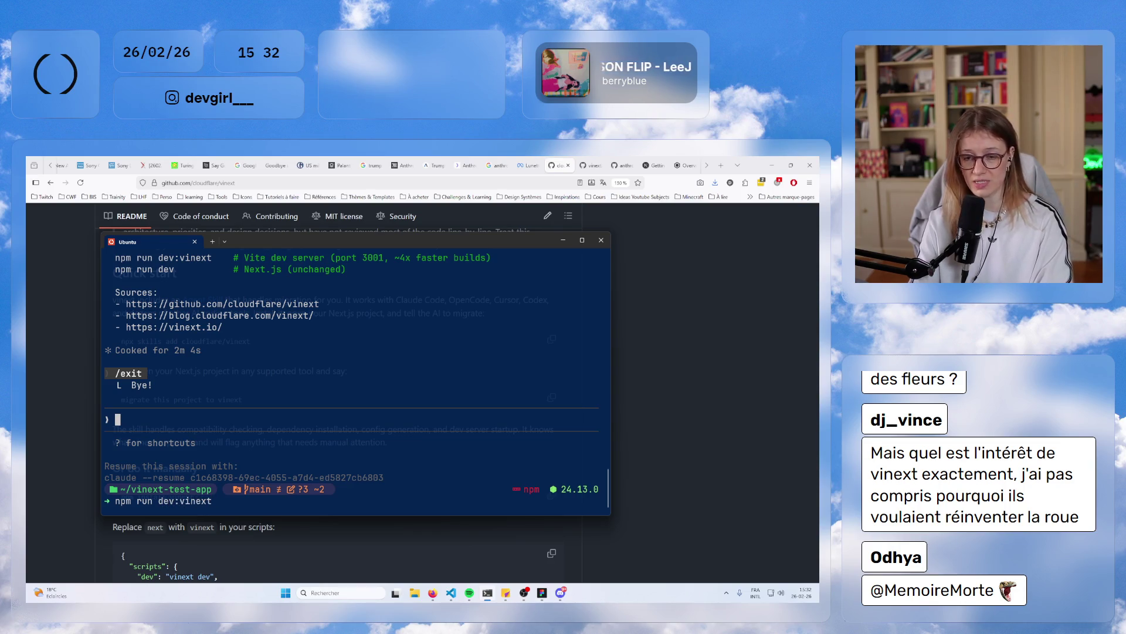
{"action": "key", "text": "Return"}
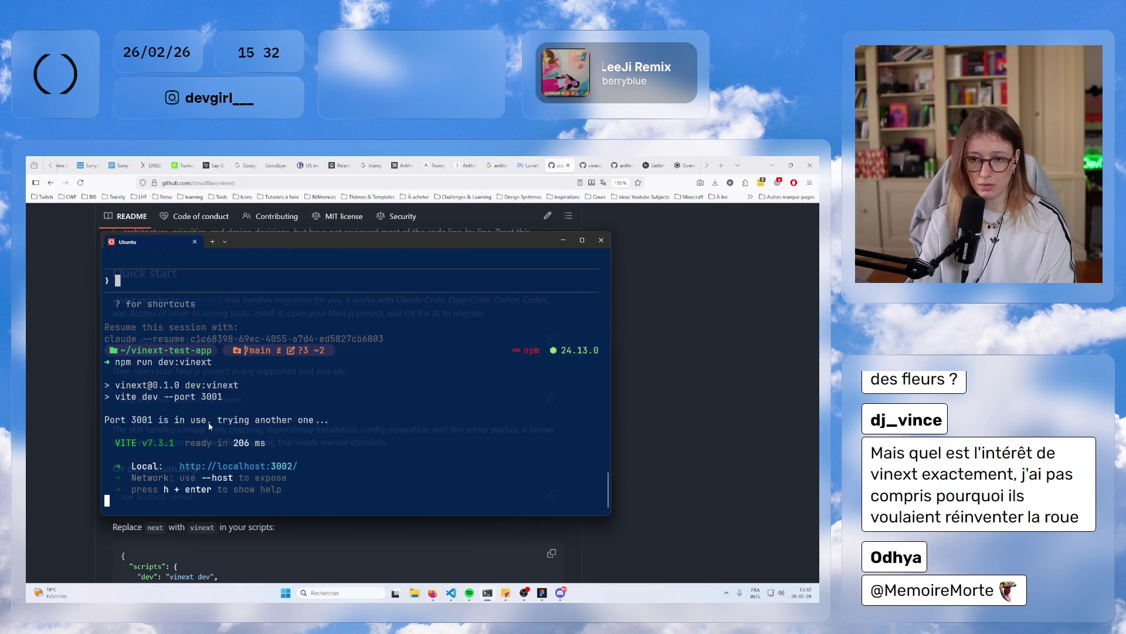
{"action": "left_click", "coordinate": [281, 468], "text": "ctrl"}
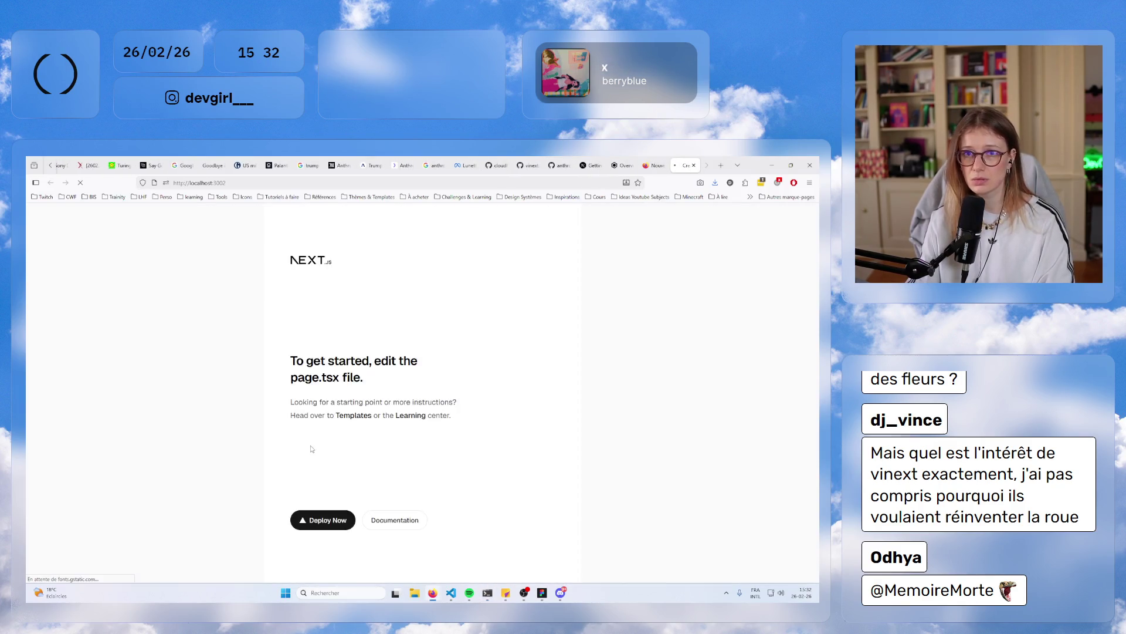
- Open and close the Next.js Documentation tab, then switch back to the Ubuntu terminal
{"action": "left_click", "coordinate": [405, 520]}
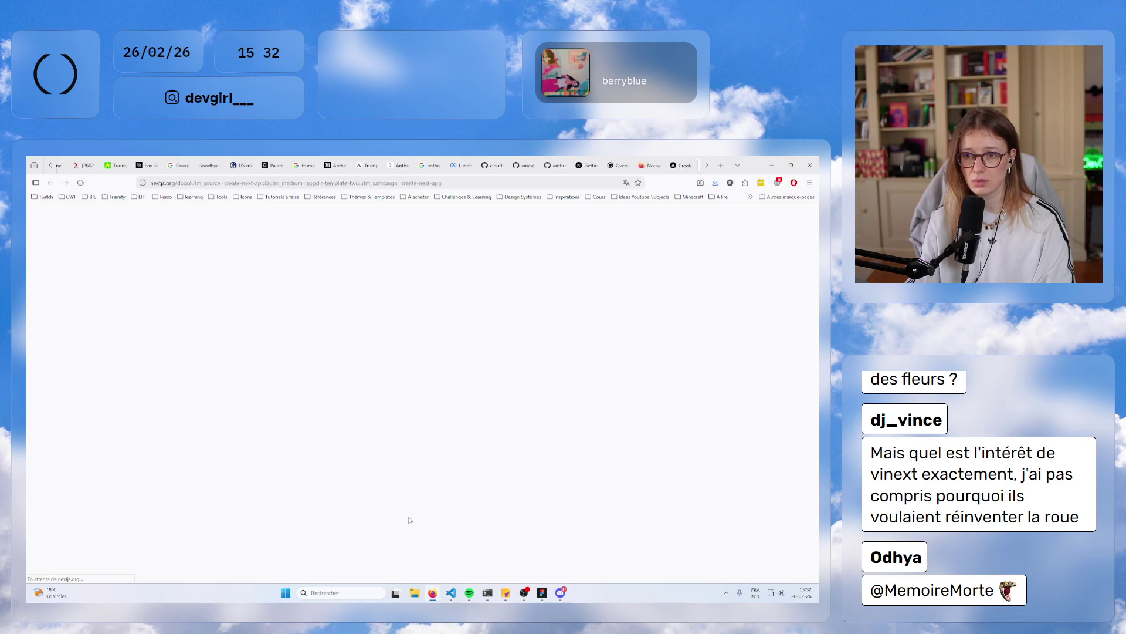
{"action": "left_click", "coordinate": [693, 165]}
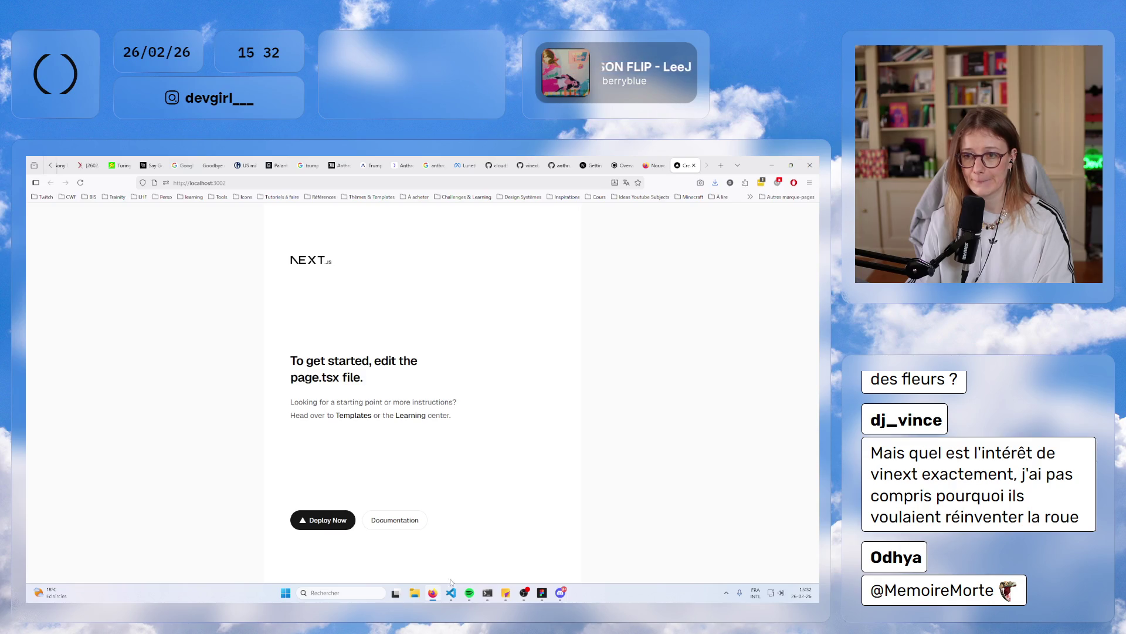
{"action": "mouse_move", "coordinate": [457, 604]}
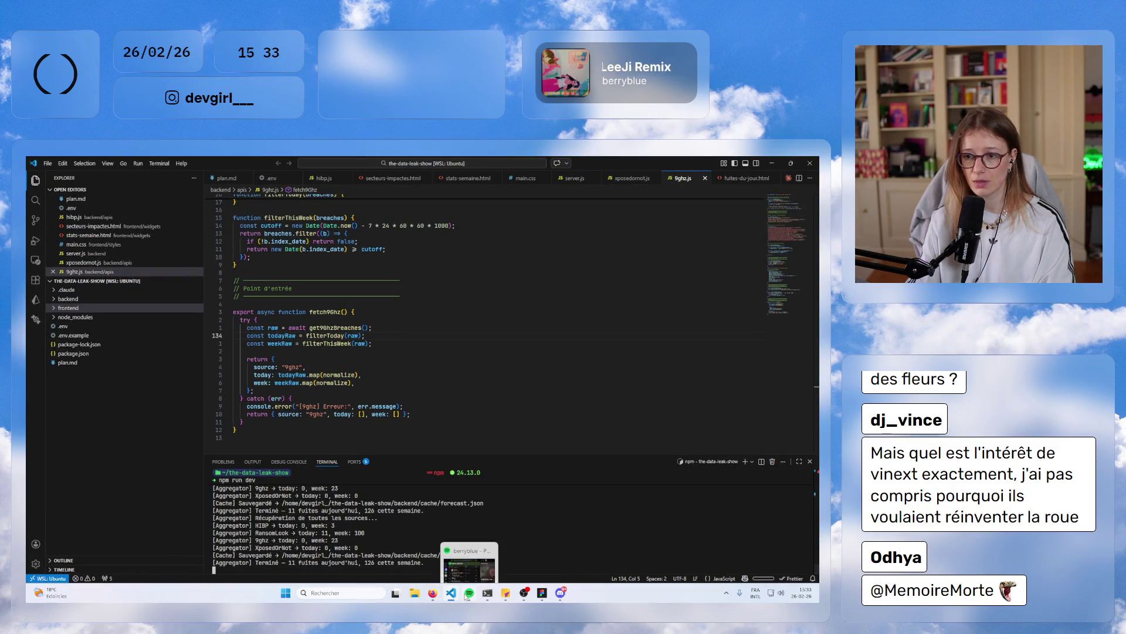
{"action": "mouse_move", "coordinate": [519, 600]}
{"action": "left_click", "coordinate": [487, 592]}
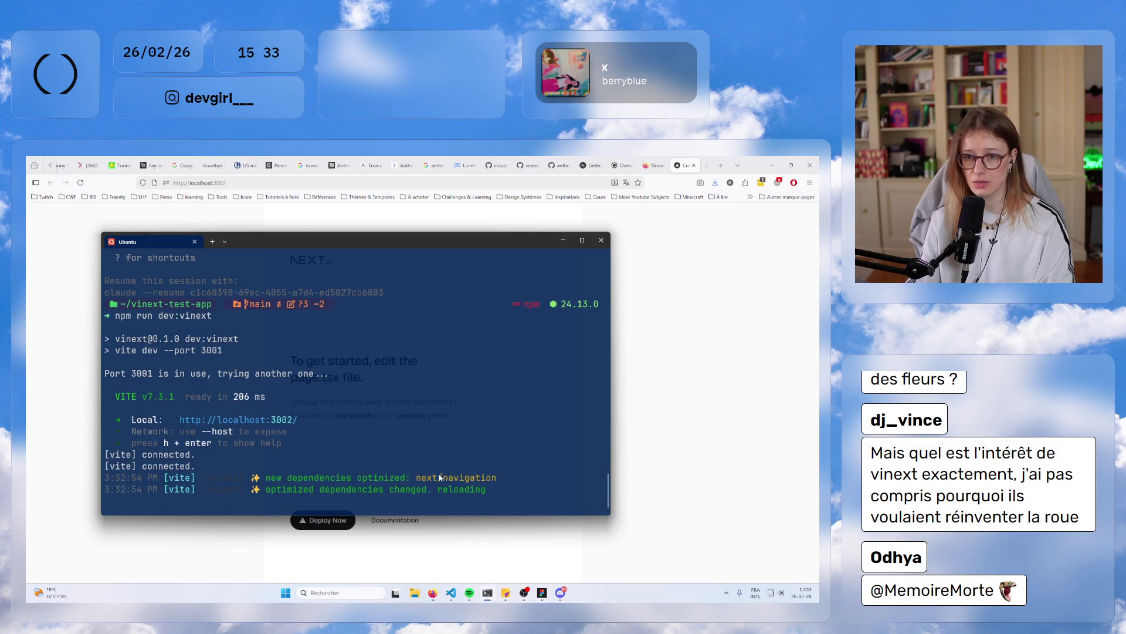
{"action": "left_click", "coordinate": [225, 242]}
- In a new Ubuntu tab, enter vinext-test-app and list its files with ls -la
{"action": "left_click", "coordinate": [244, 295]}
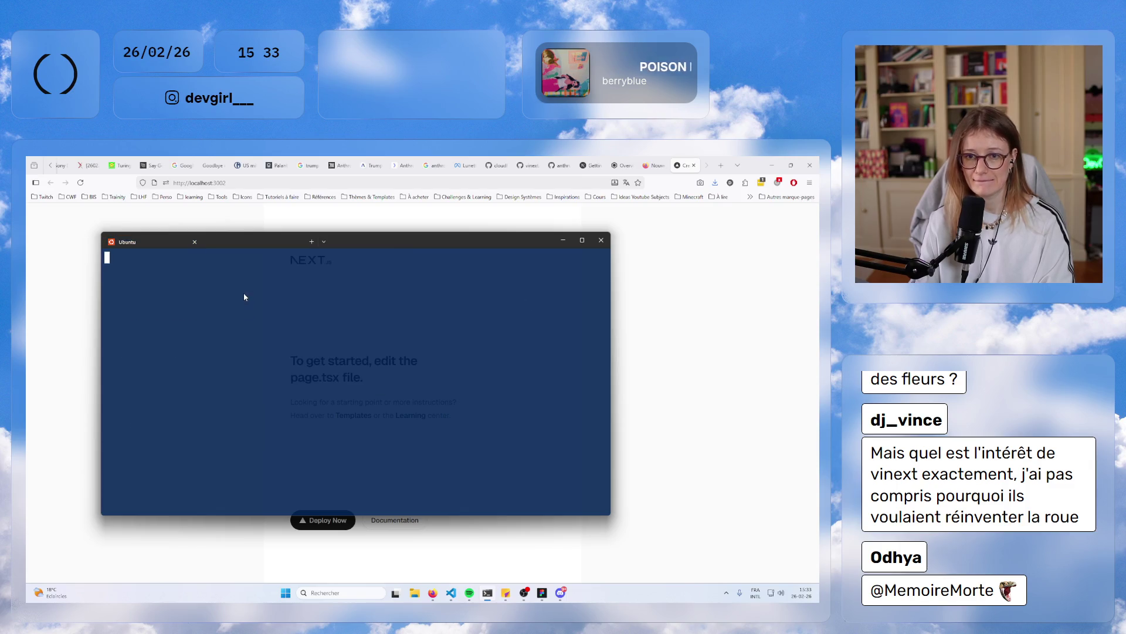
{"action": "type", "text": "cd"}
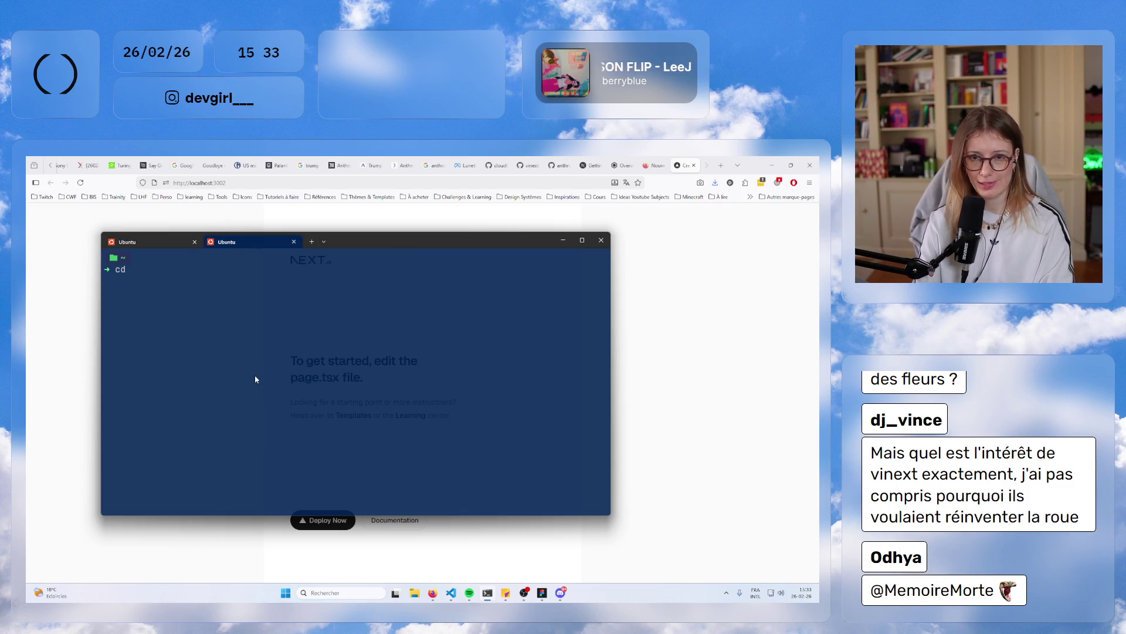
{"action": "type", "text": " vi"}
{"action": "key", "text": "Tab"}
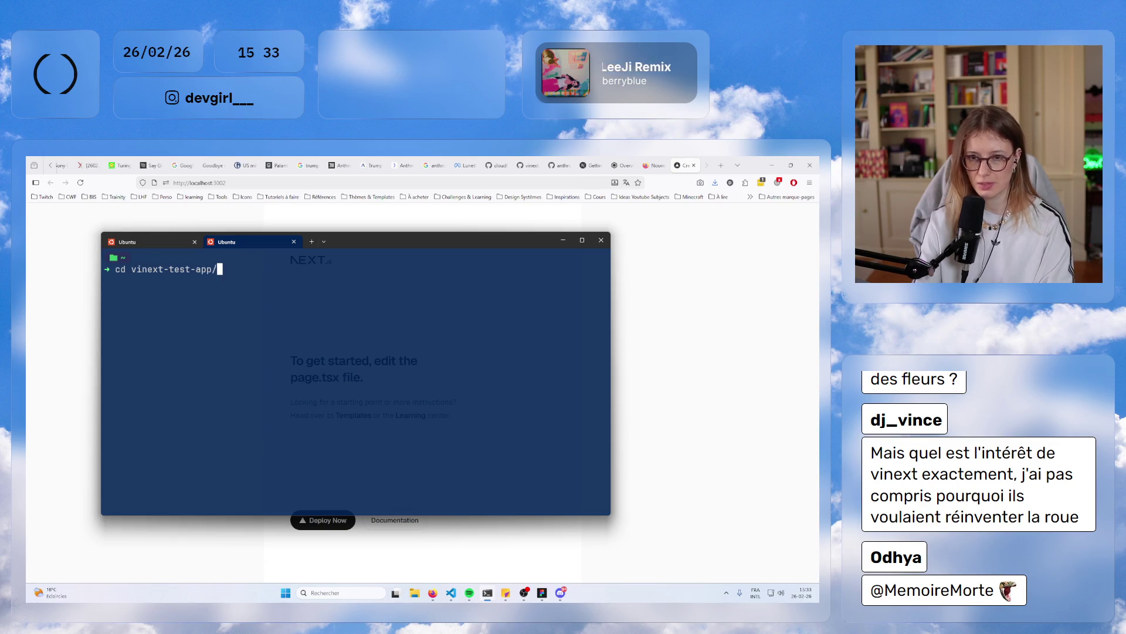
{"action": "key", "text": "Return"}
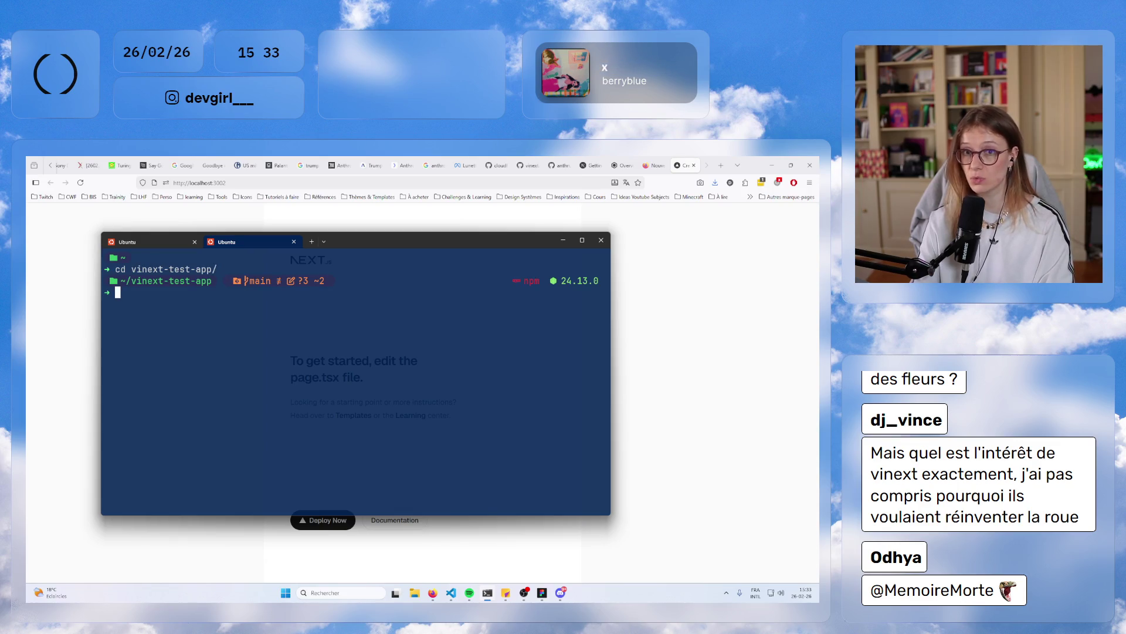
{"action": "type", "text": "ls -la"}
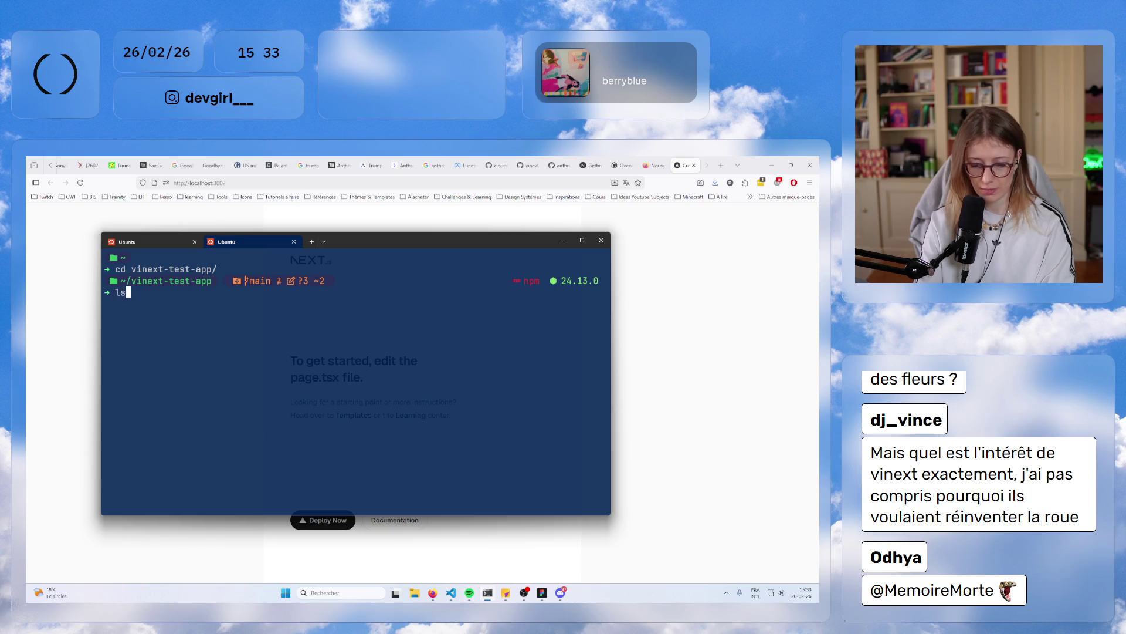
{"action": "key", "text": "Return"}
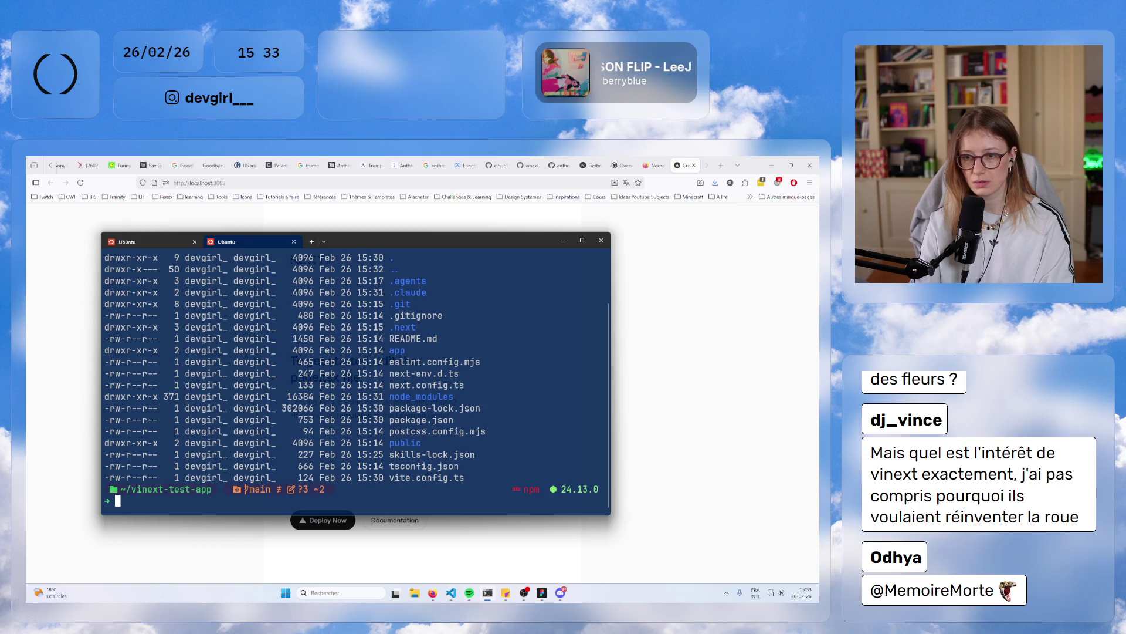
- Enter the app folder, list its files, and open page.tsx in vim
{"action": "type", "text": "cde"}
{"action": "key", "text": "BackSpace"}
{"action": "type", "text": "app"}
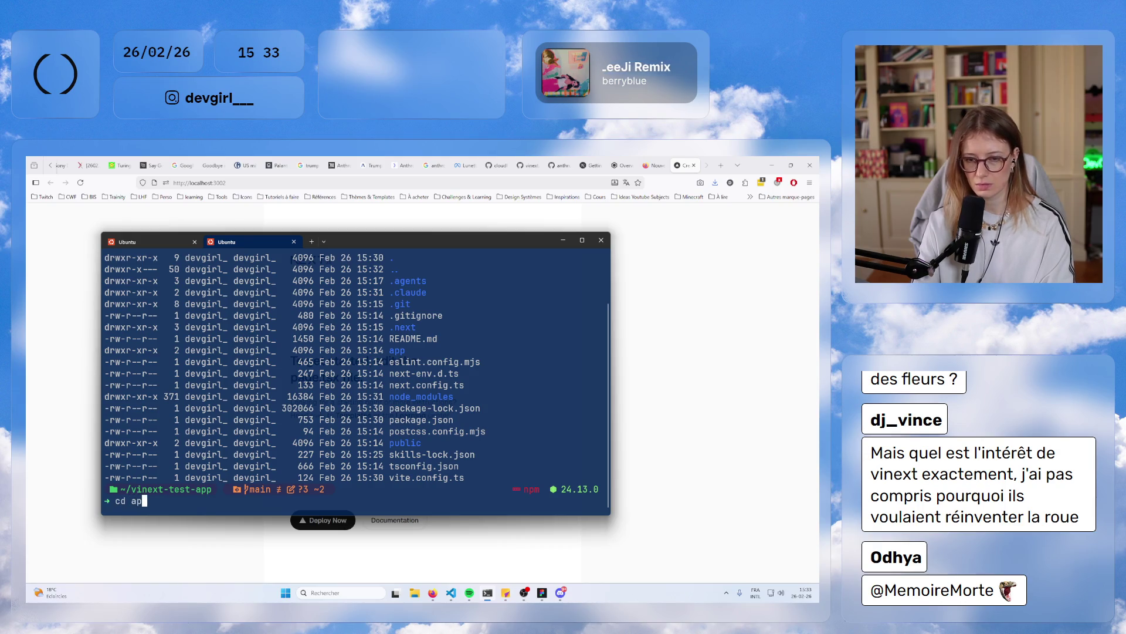
{"action": "key", "text": "Return"}
{"action": "type", "text": "la"}
{"action": "key", "text": "Return"}
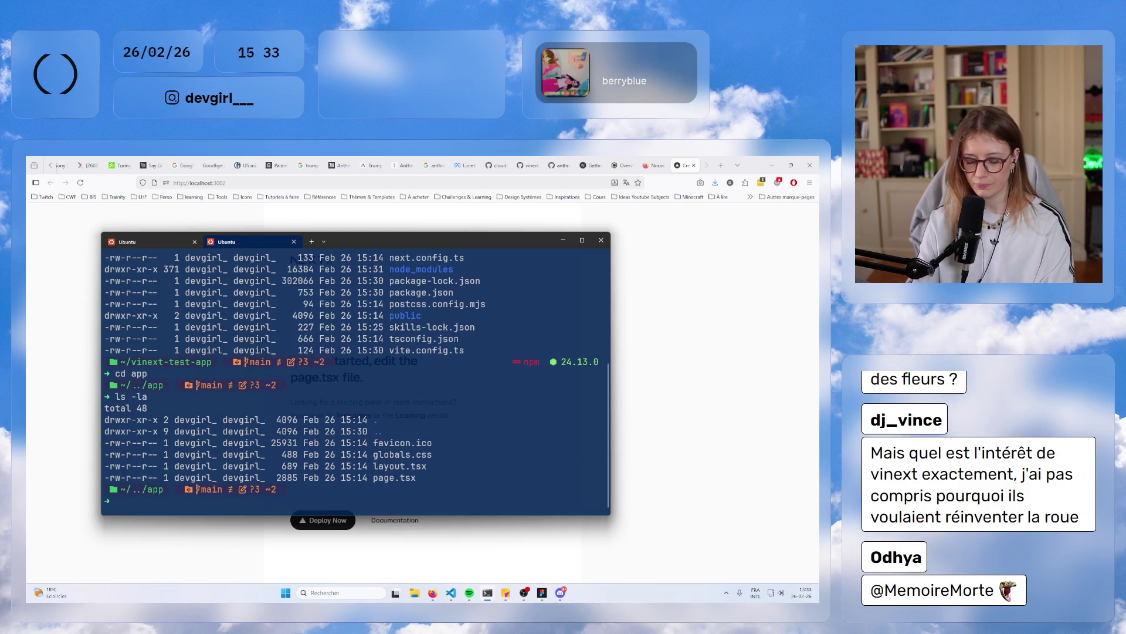
{"action": "type", "text": "vim page"}
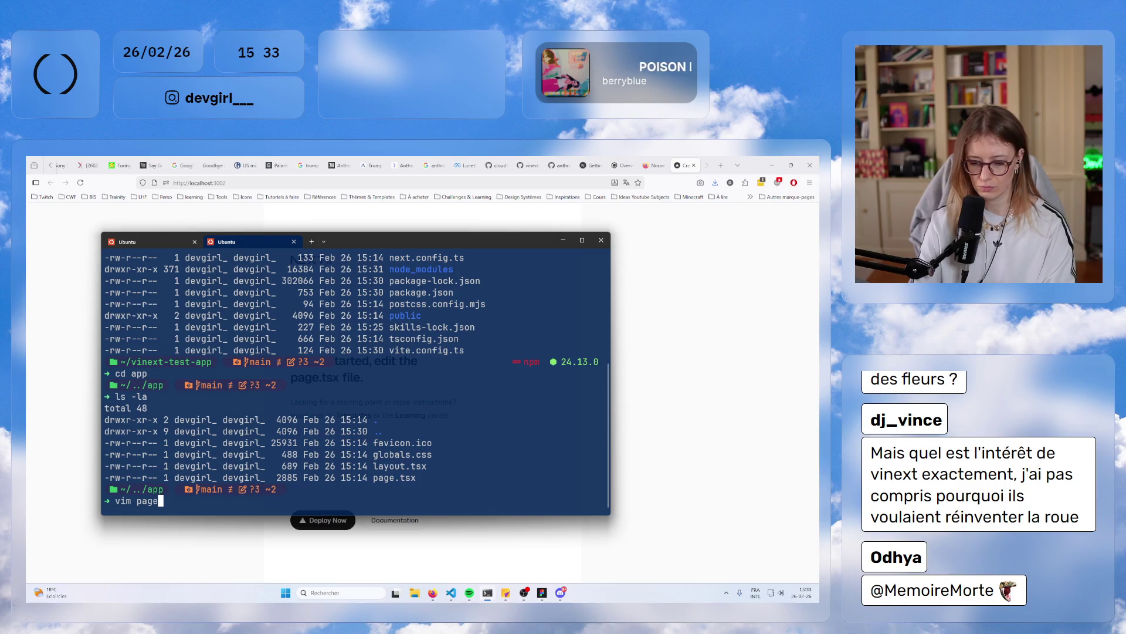
{"action": "type", "text": ".tsx"}
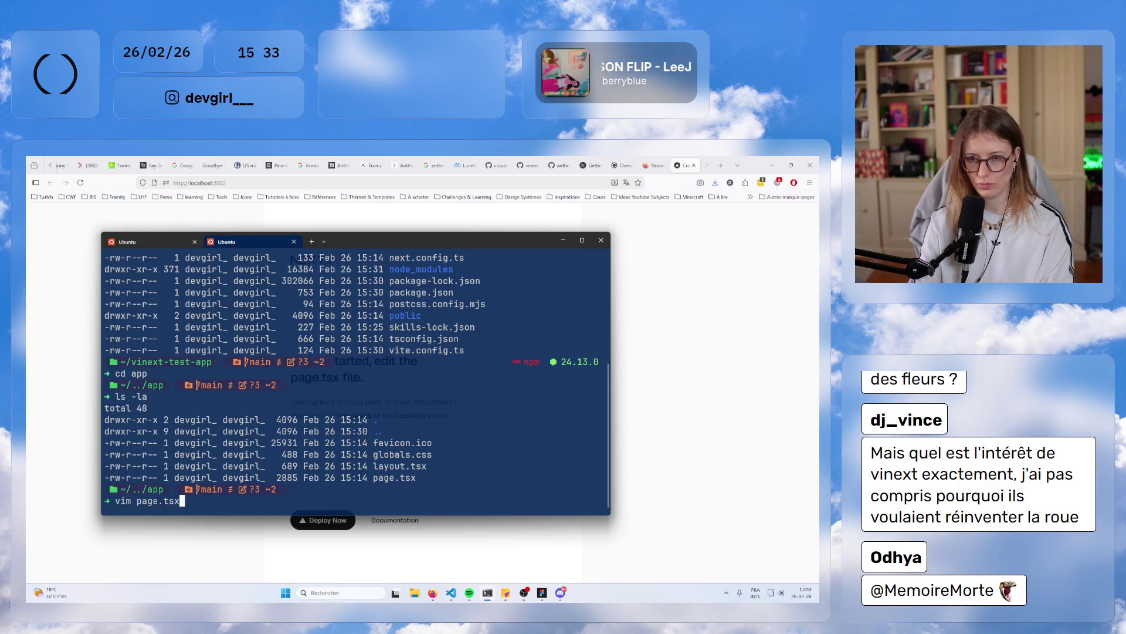
{"action": "key", "text": "Return"}
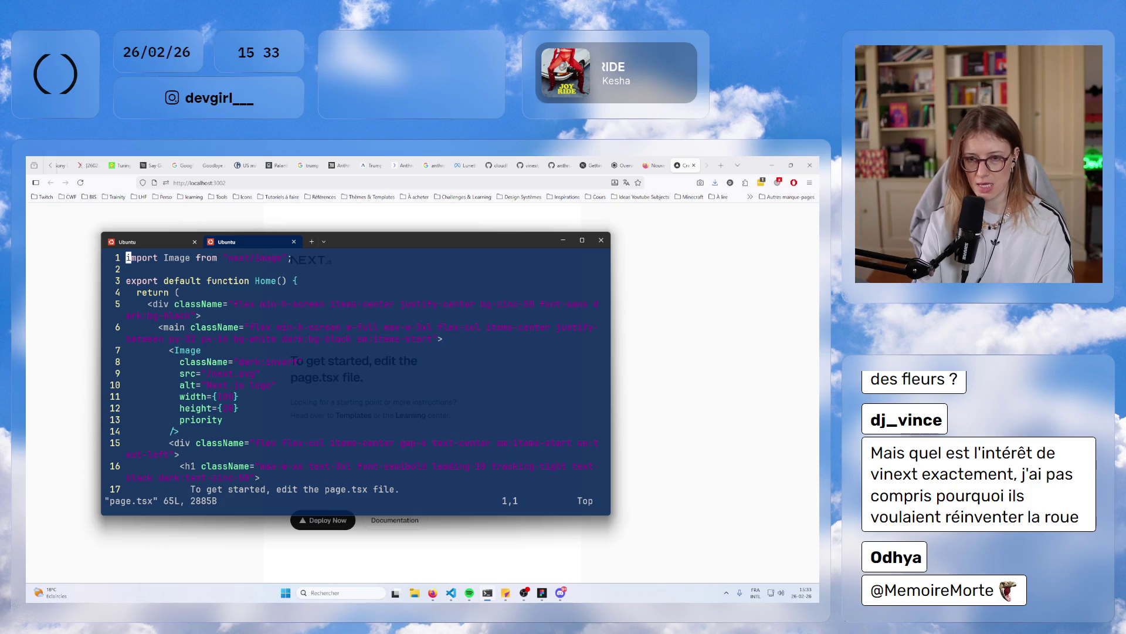
- Scroll through page.tsx in vim and search '/To get st' to jump to the starter heading line
{"action": "key", "text": "j"}
{"action": "key", "text": "j"}
{"action": "key", "text": "j"}
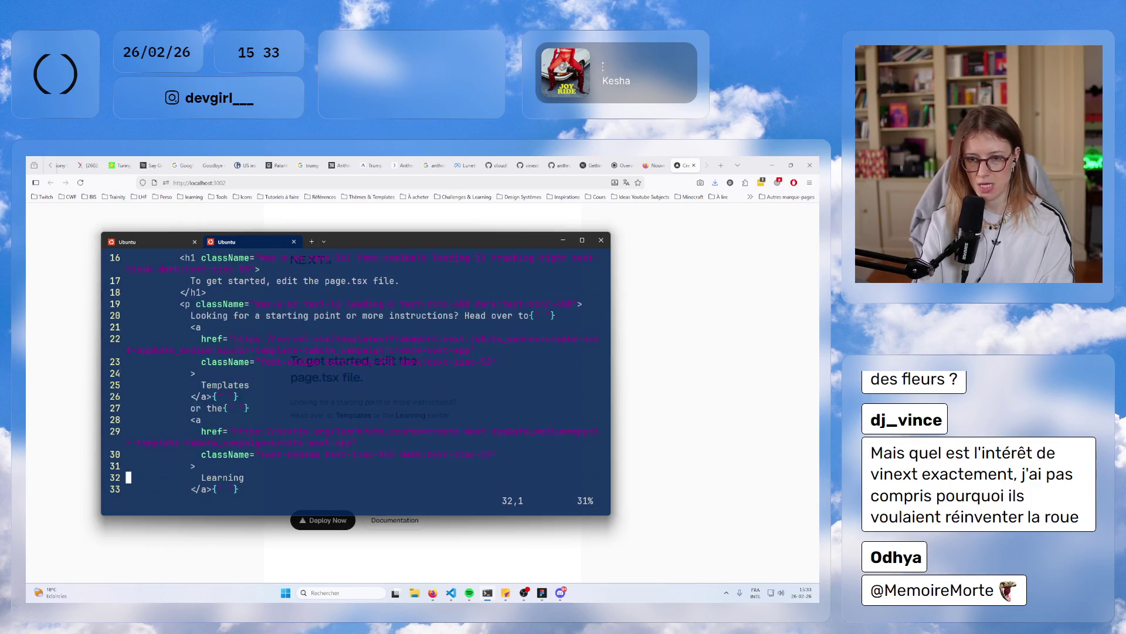
{"action": "key", "text": "j"}
{"action": "key", "text": "j"}
{"action": "key", "text": "j"}
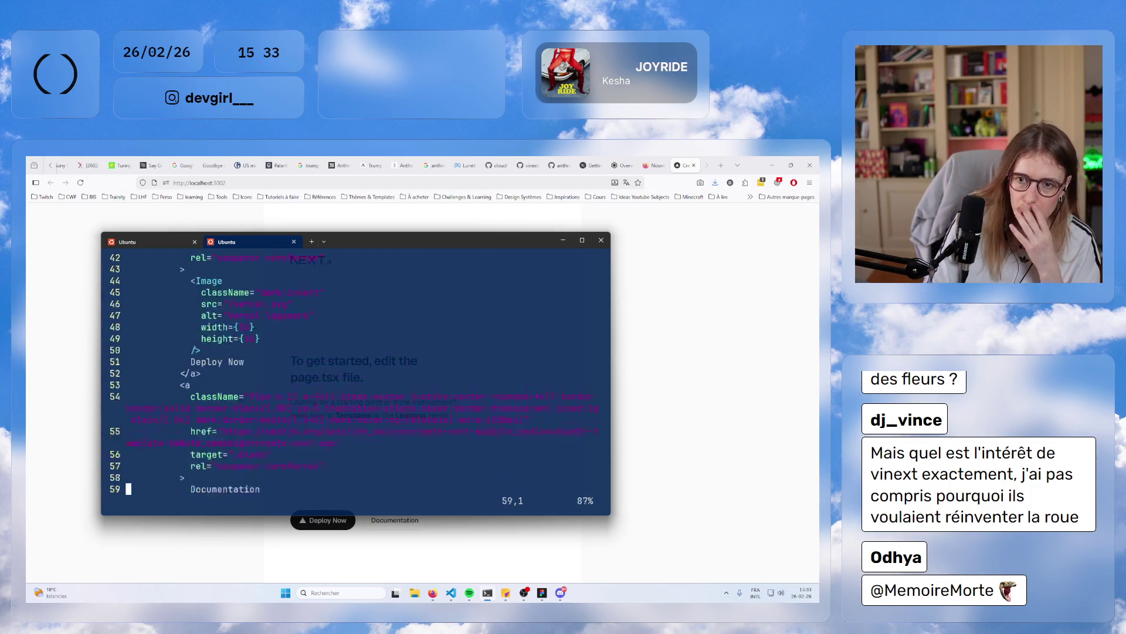
{"action": "key", "text": "j"}
{"action": "key", "text": "j"}
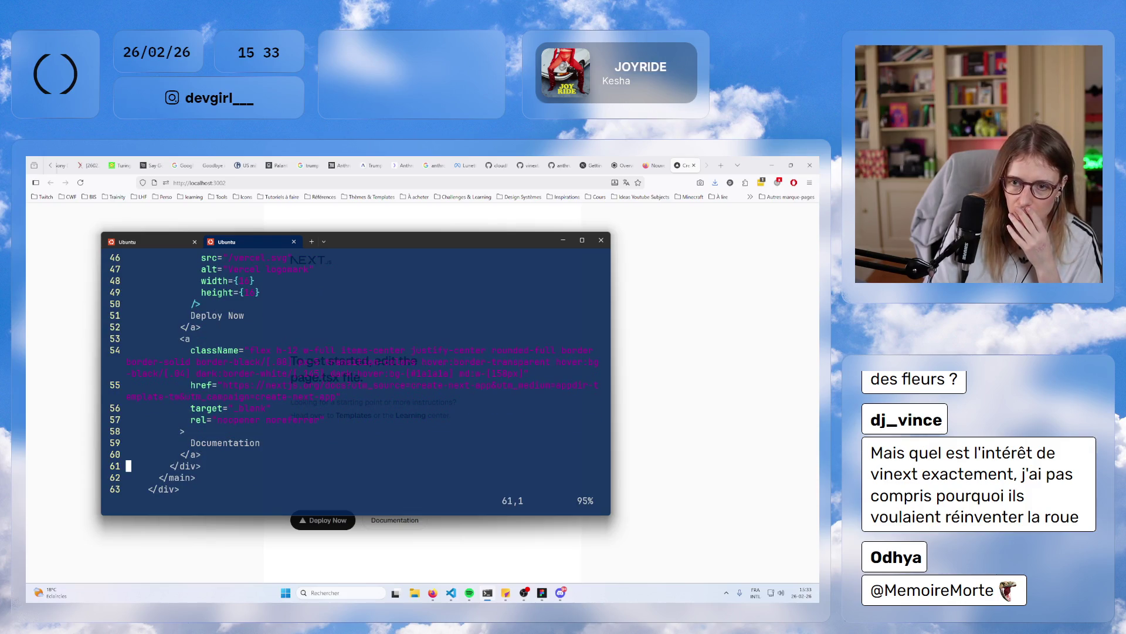
{"action": "key", "text": "k"}
{"action": "key", "text": "k"}
{"action": "key", "text": "k"}
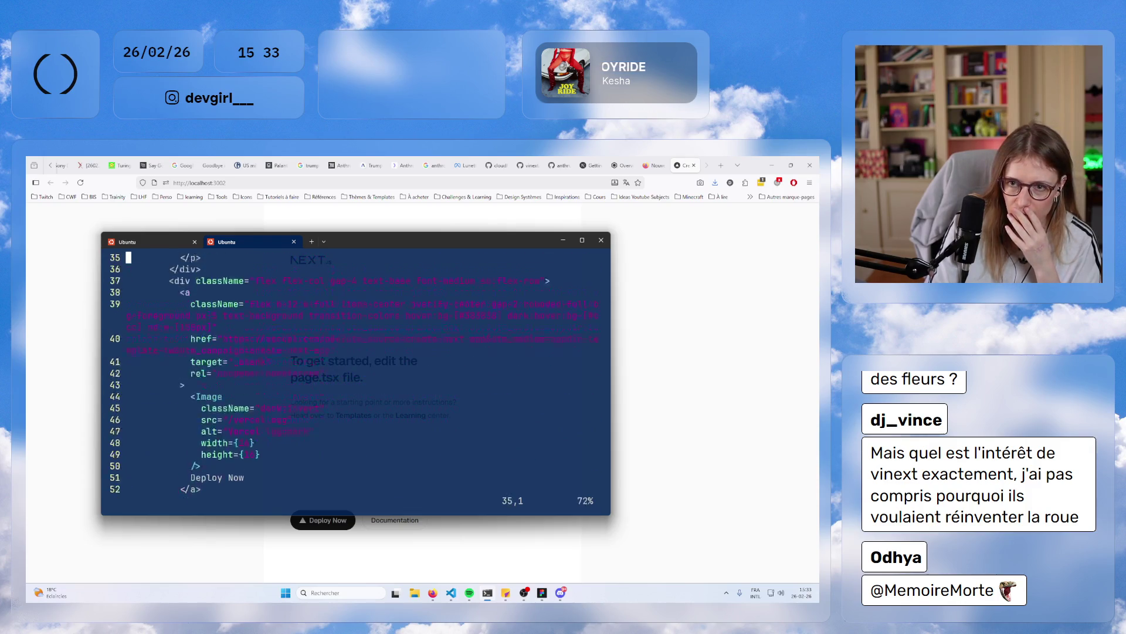
{"action": "key", "text": "k"}
{"action": "key", "text": "k"}
{"action": "key", "text": "k"}
{"action": "mouse_move", "coordinate": [332, 243]}
{"action": "left_mouse_down"}
{"action": "mouse_move", "coordinate": [324, 347]}
{"action": "mouse_move", "coordinate": [245, 489]}
{"action": "mouse_move", "coordinate": [317, 268]}
{"action": "left_mouse_up"}
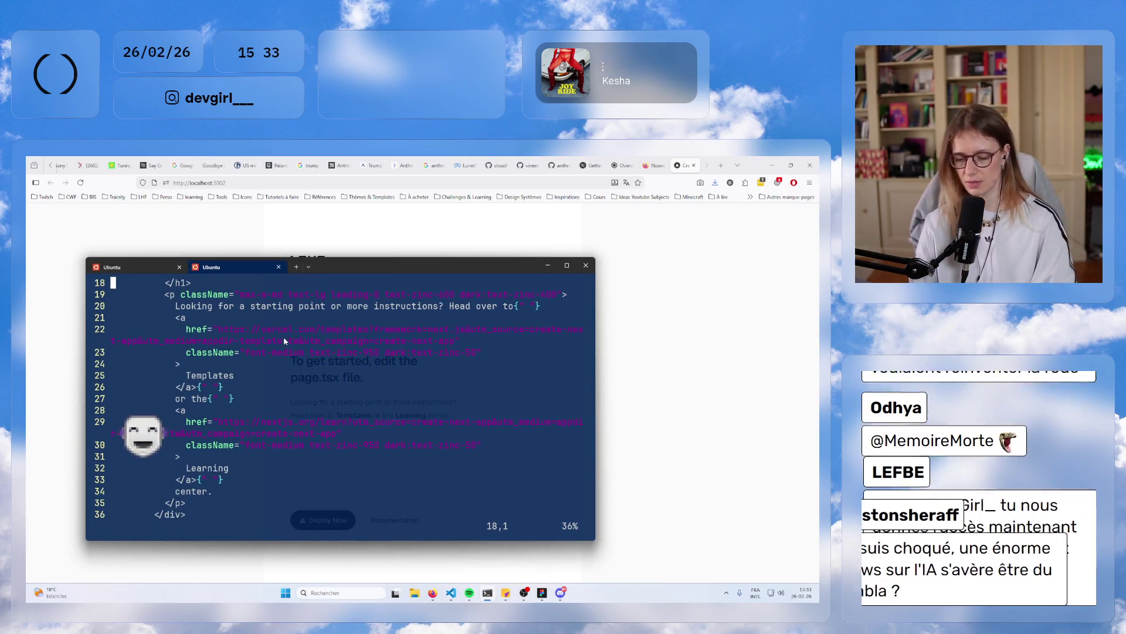
{"action": "type", "text": "/To get "}
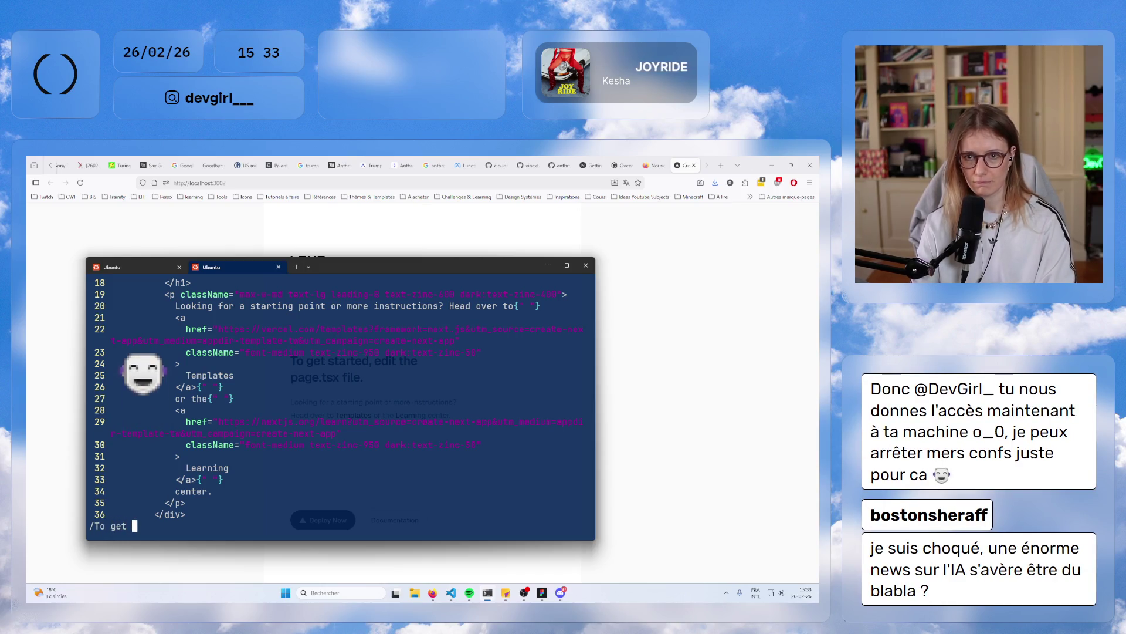
{"action": "type", "text": "st"}
{"action": "key", "text": "Return"}
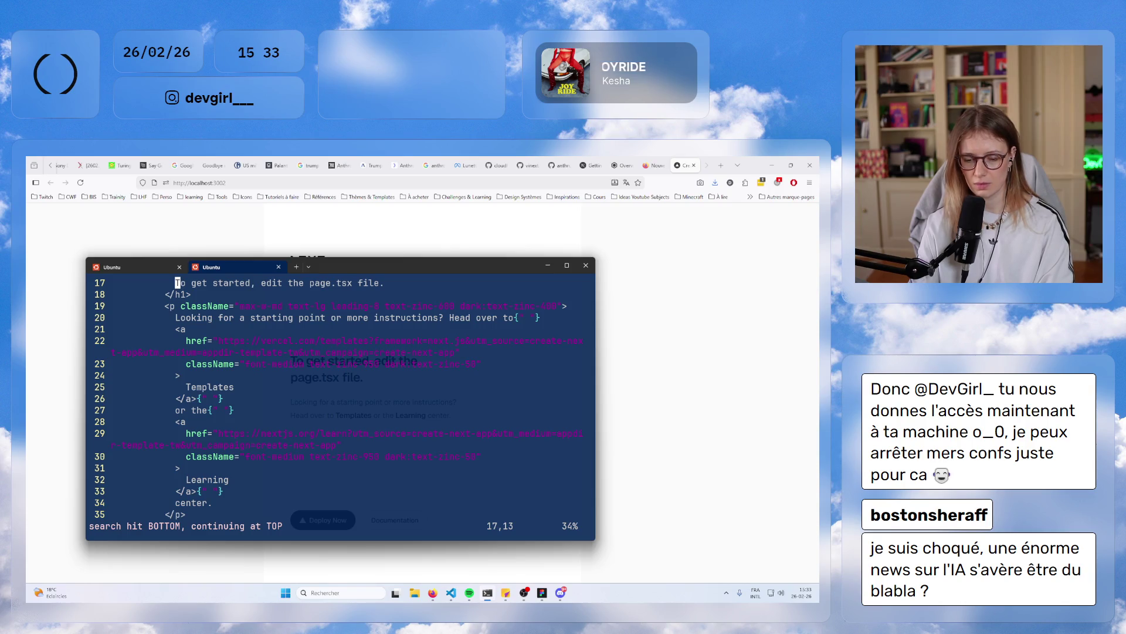
- Replace the 'To get started' heading line with an indented 'Caca sur ton doigt'
{"action": "key", "text": "d"}
{"action": "key", "text": "d"}
{"action": "type", "text": "O"}
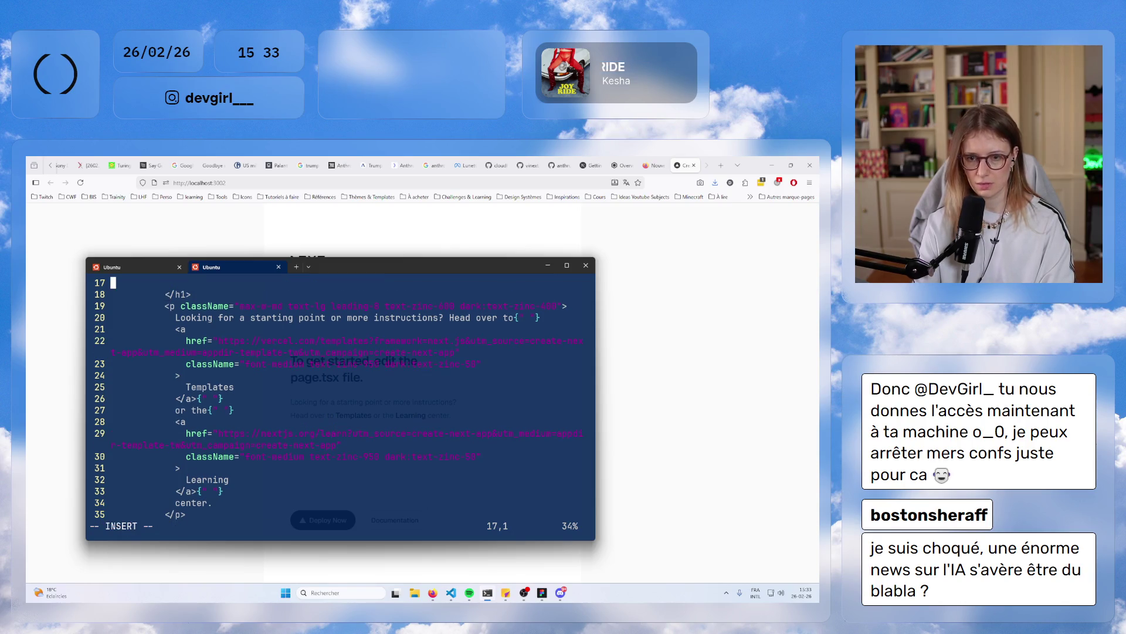
{"action": "type", "text": "Caca sur"}
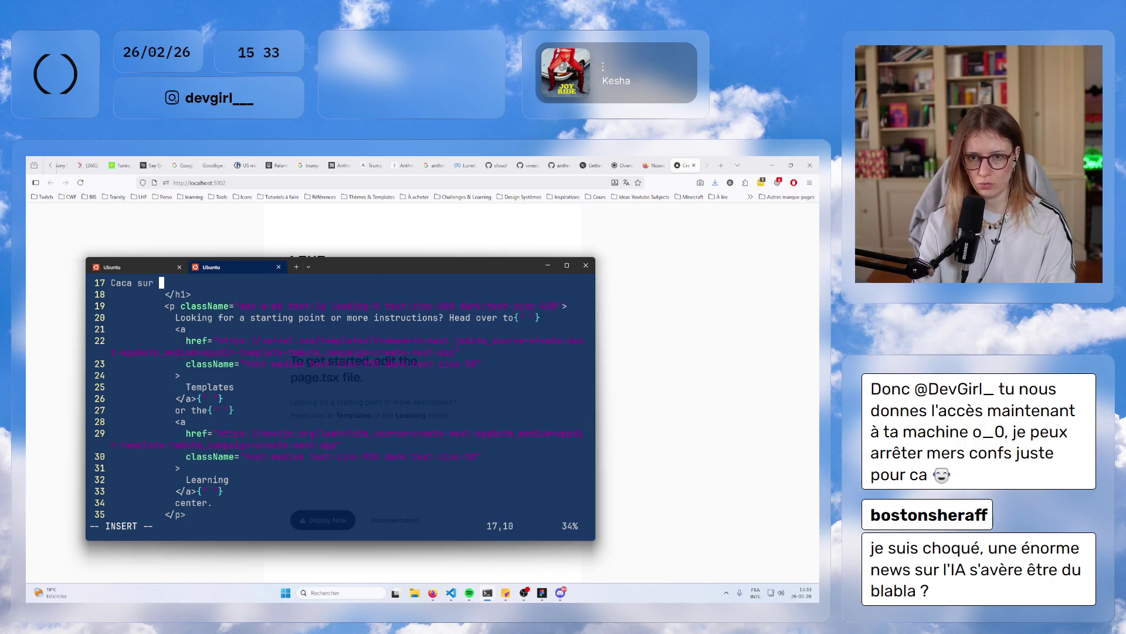
{"action": "key", "text": "BackSpace"}
{"action": "key", "text": "BackSpace"}
{"action": "key", "text": "BackSpace"}
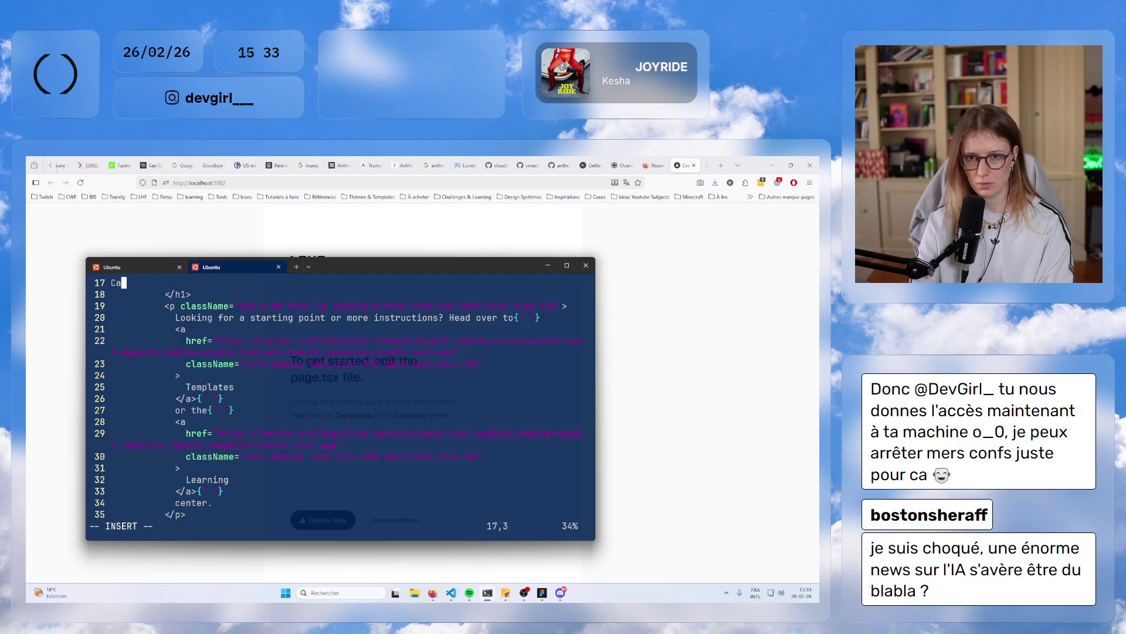
{"action": "key", "text": "Tab"}
{"action": "key", "text": "Tab"}
{"action": "type", "text": "Cac"}
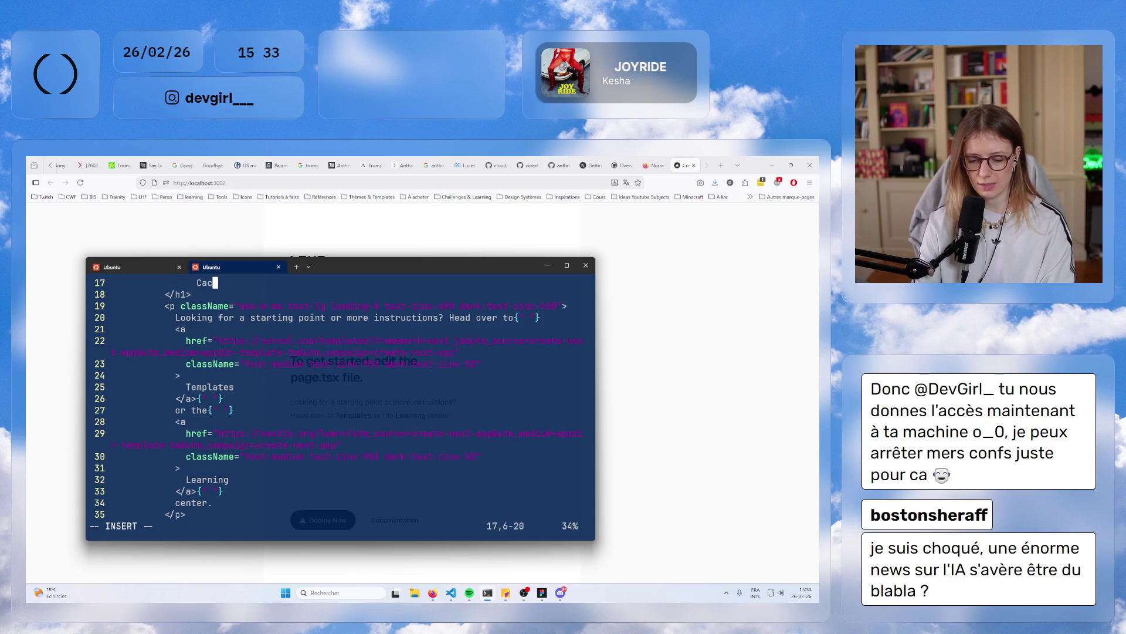
{"action": "type", "text": "a sur ton doigt"}
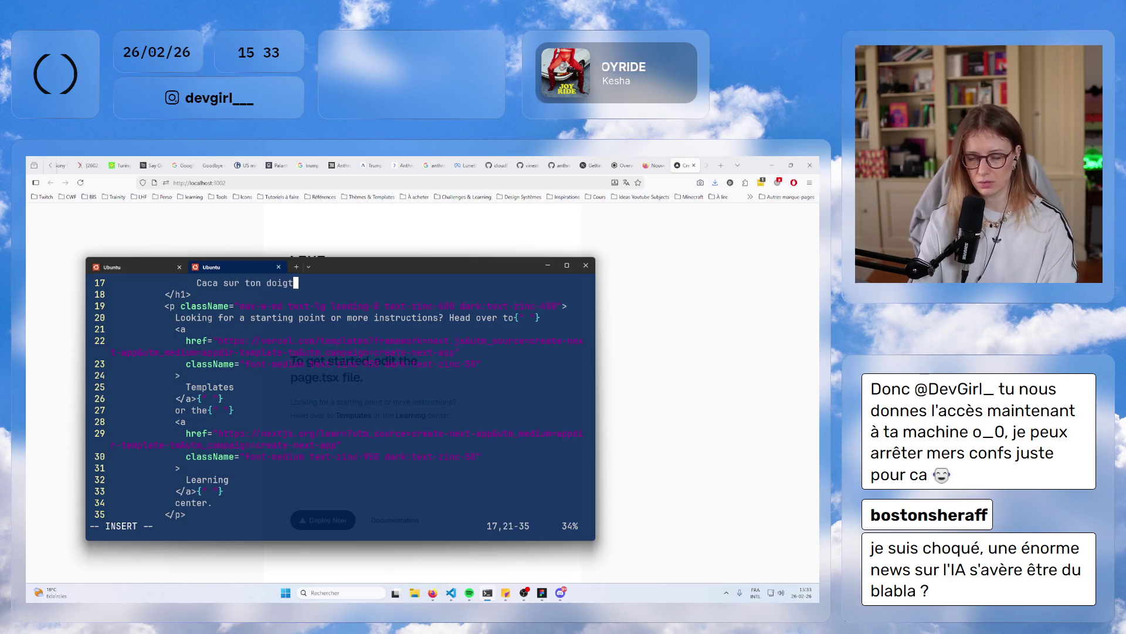
{"action": "key", "text": "Escape"}
- Save page.tsx with :w and bring the browser preview forward
{"action": "type", "text": ":w"}
{"action": "key", "text": "Return"}
{"action": "left_click", "coordinate": [627, 392]}
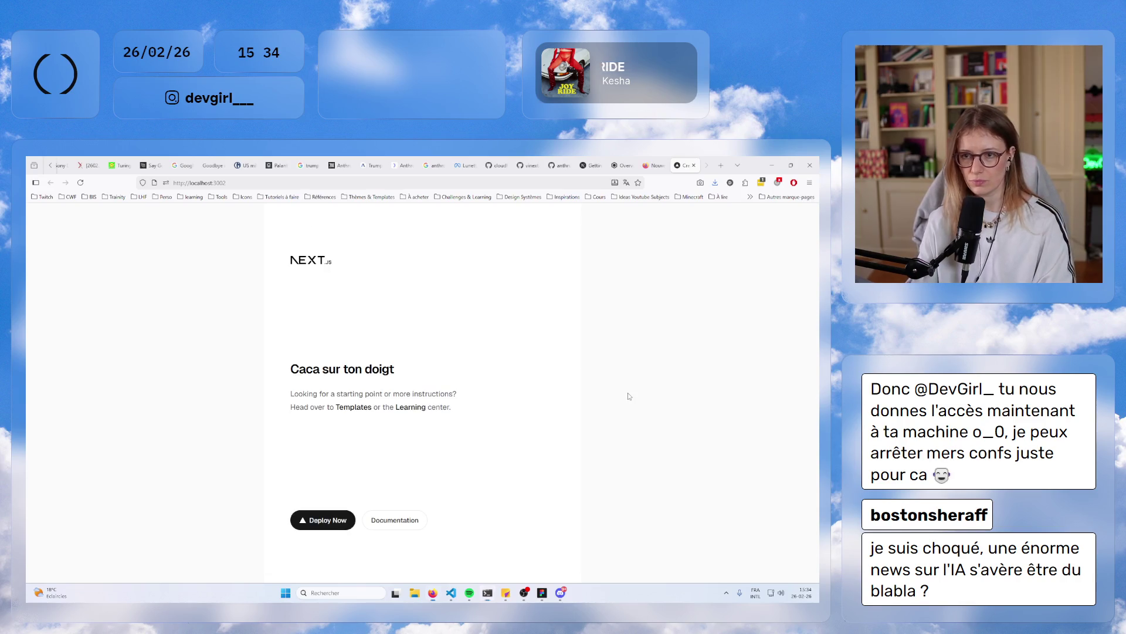
- Check the new heading in the browser, then bring the vim terminal back and reposition it
{"action": "left_click_drag", "start_coordinate": [322, 370], "coordinate": [404, 373]}
{"action": "left_click", "coordinate": [402, 393]}
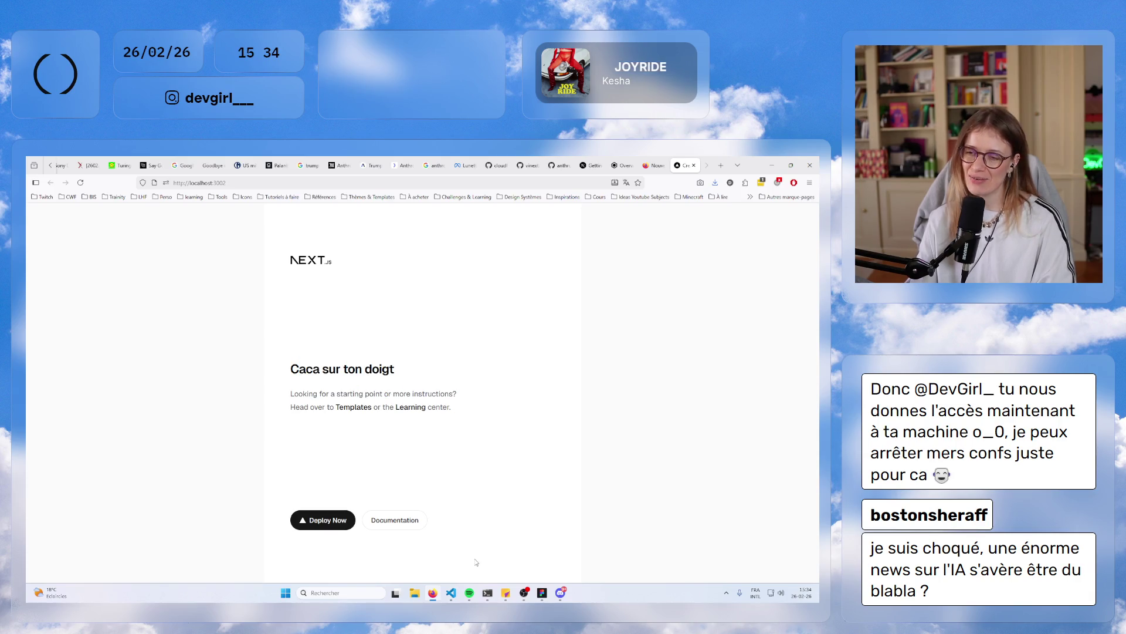
{"action": "left_click", "coordinate": [487, 593]}
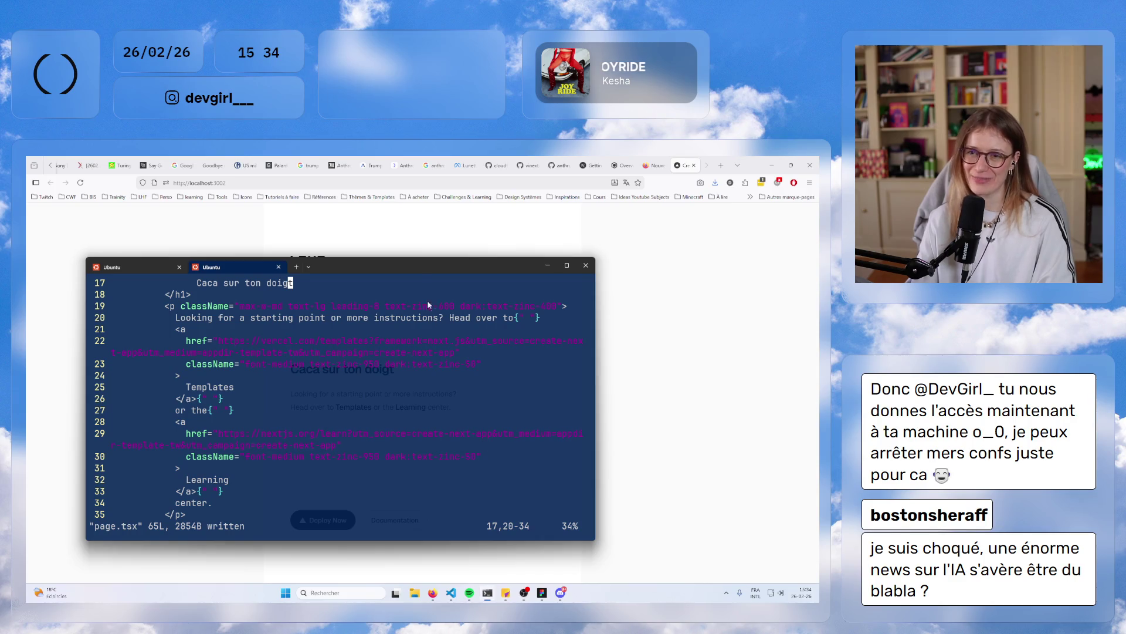
{"action": "mouse_move", "coordinate": [415, 272]}
{"action": "left_mouse_down"}
{"action": "mouse_move", "coordinate": [355, 366]}
{"action": "mouse_move", "coordinate": [693, 298]}
{"action": "mouse_move", "coordinate": [521, 261]}
{"action": "mouse_move", "coordinate": [405, 252]}
{"action": "mouse_move", "coordinate": [477, 245]}
{"action": "left_mouse_up"}
- Move the cursor to the Templates link text on line 25 of page.tsx
{"action": "key", "text": "Return"}
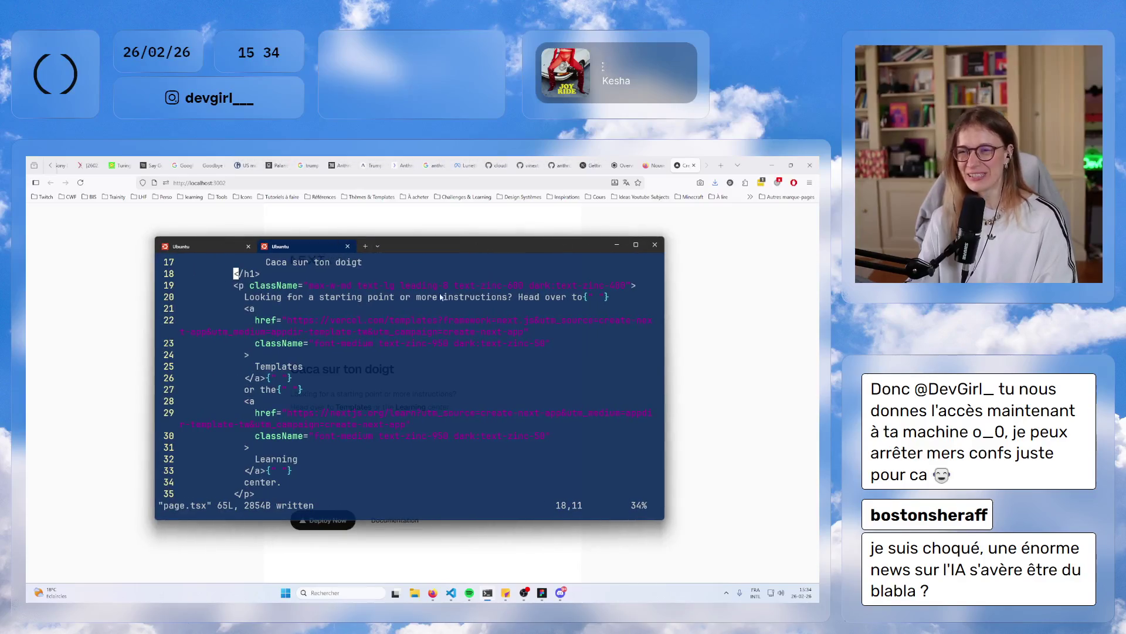
{"action": "key", "text": "k"}
{"action": "key", "text": "k"}
{"action": "key", "text": "k"}
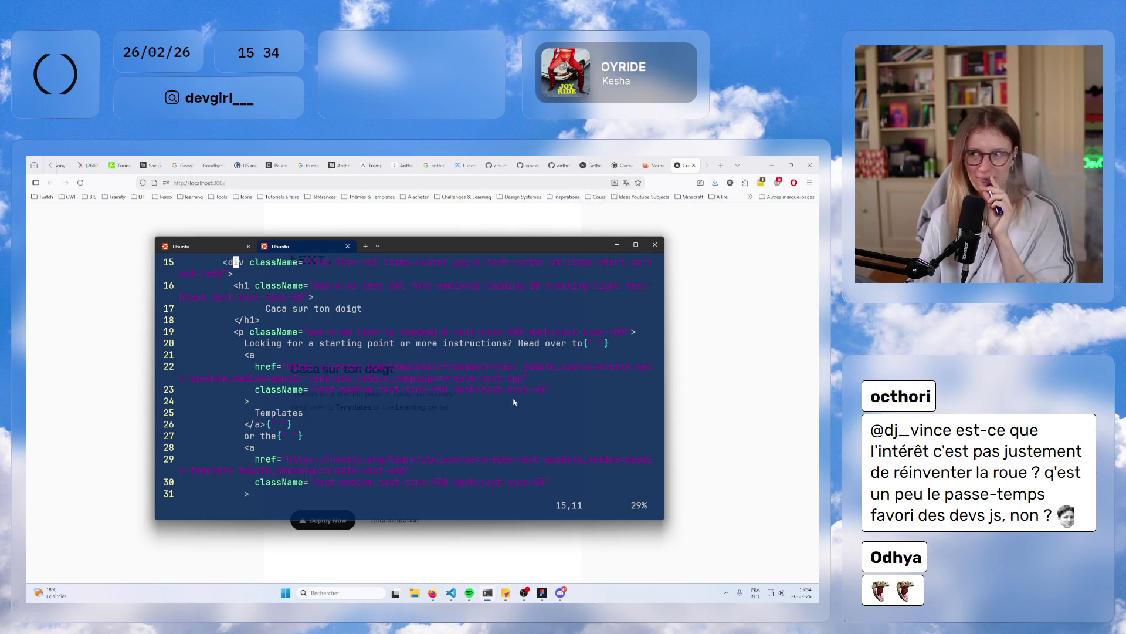
{"action": "scroll", "coordinate": [548, 367], "scroll_direction": "up", "scroll_amount": 1}
{"action": "scroll", "coordinate": [548, 368], "scroll_direction": "up", "scroll_amount": 1}
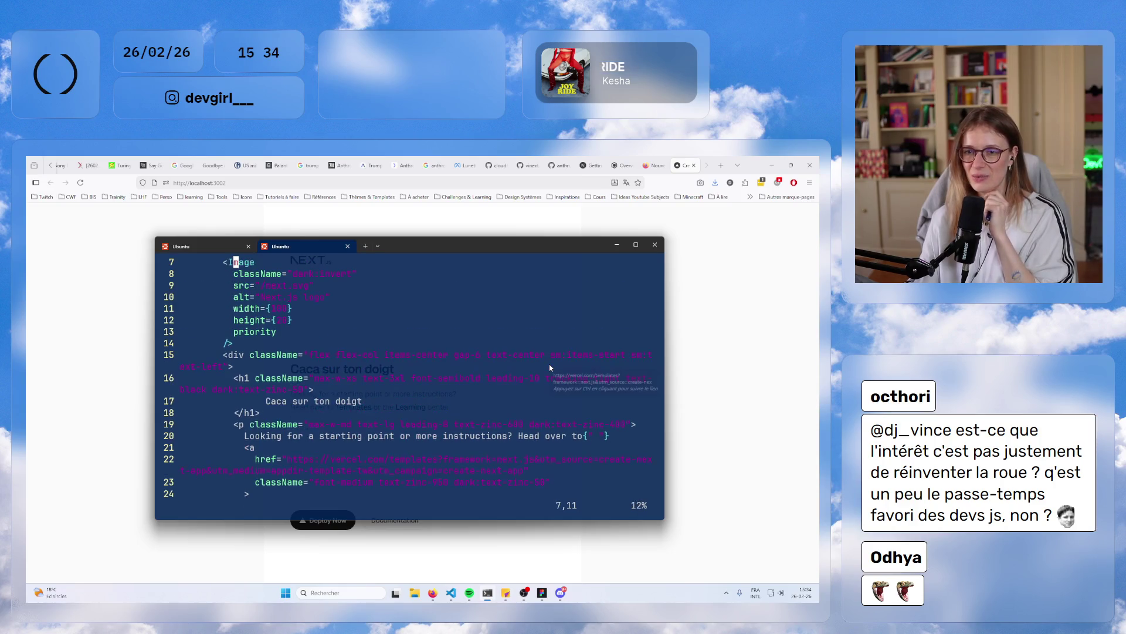
{"action": "key", "text": "j"}
{"action": "key", "text": "j"}
{"action": "key", "text": "j"}
{"action": "scroll", "coordinate": [549, 367], "scroll_direction": "down", "scroll_amount": 2}
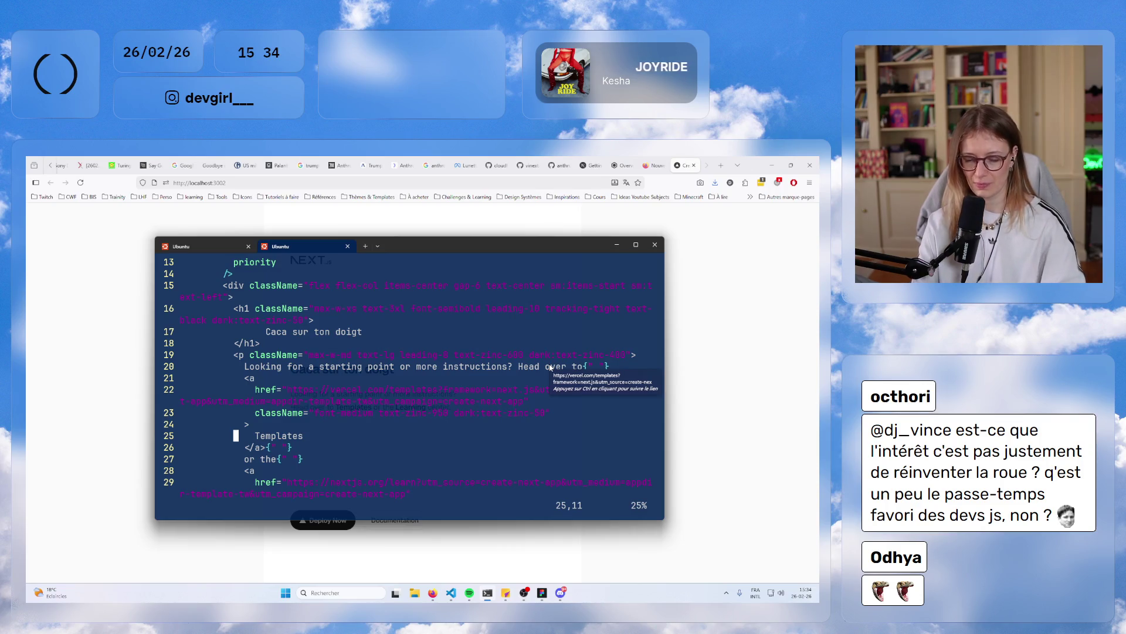
- Rewrite the Templates link text as 'Something else then AI pls' and save with :w
{"action": "key", "text": "c"}
{"action": "key", "text": "c"}
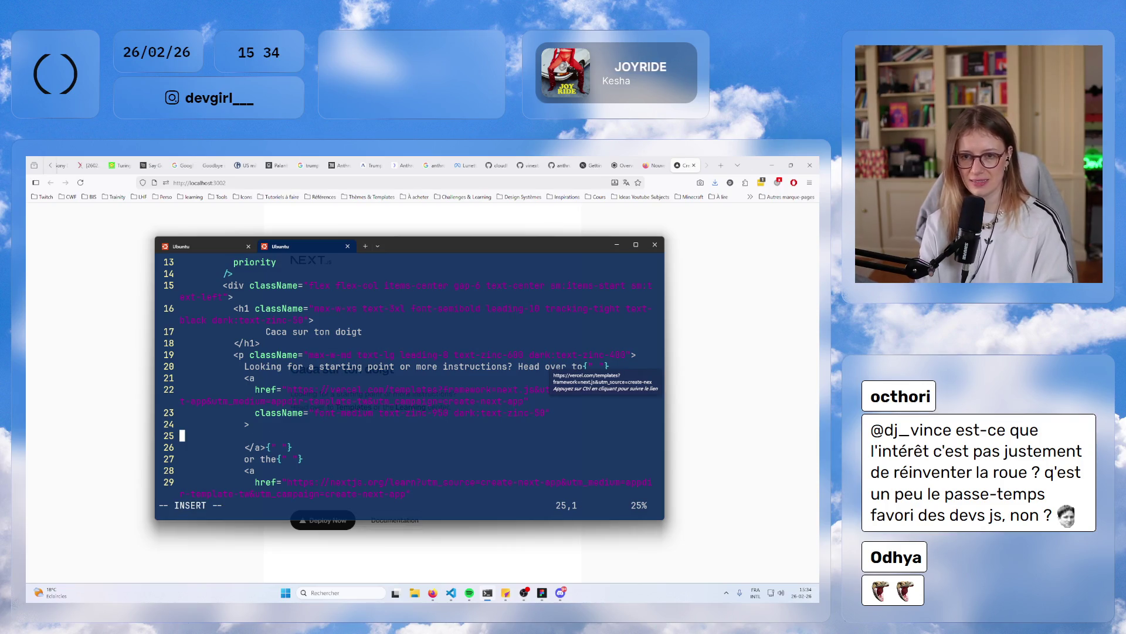
{"action": "key", "text": "Tab"}
{"action": "key", "text": "Tab"}
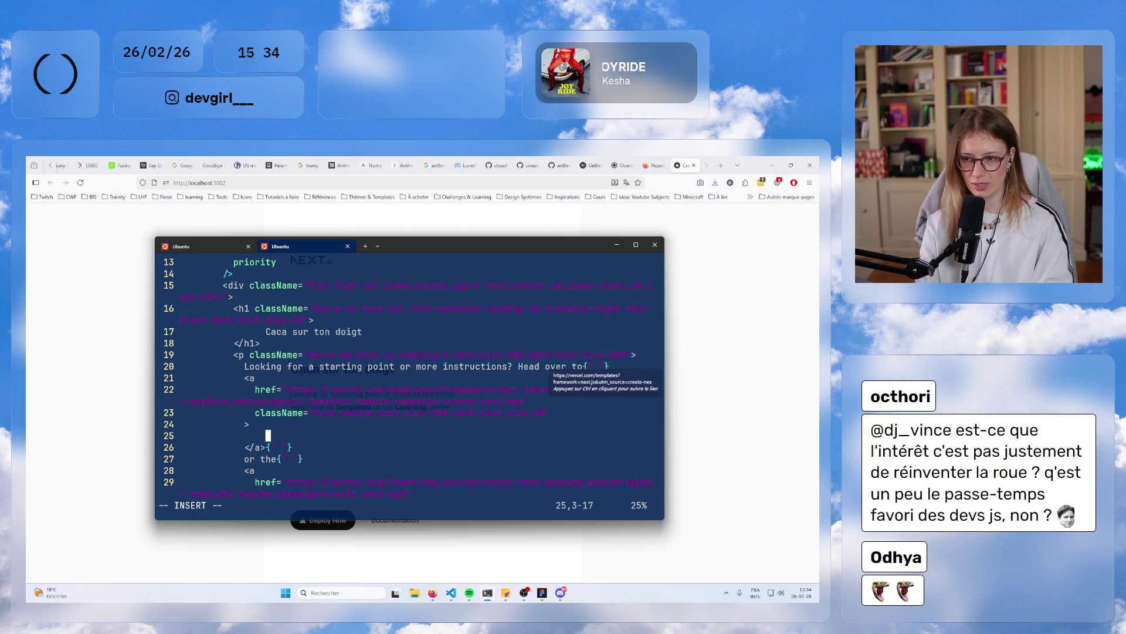
{"action": "type", "text": "S"}
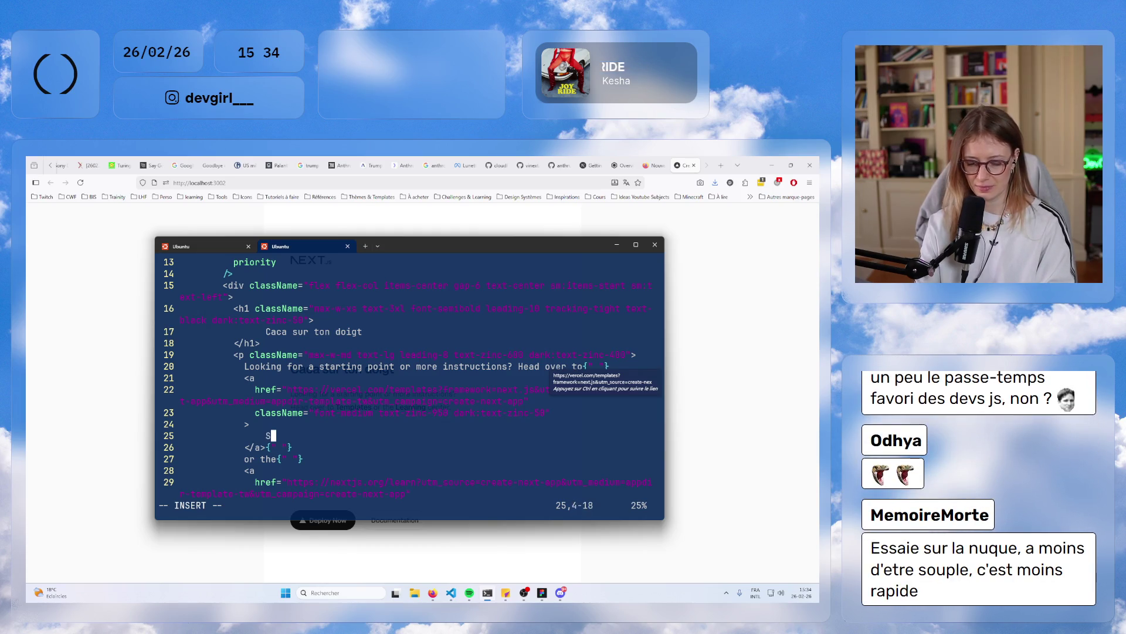
{"action": "type", "text": "omething else th"}
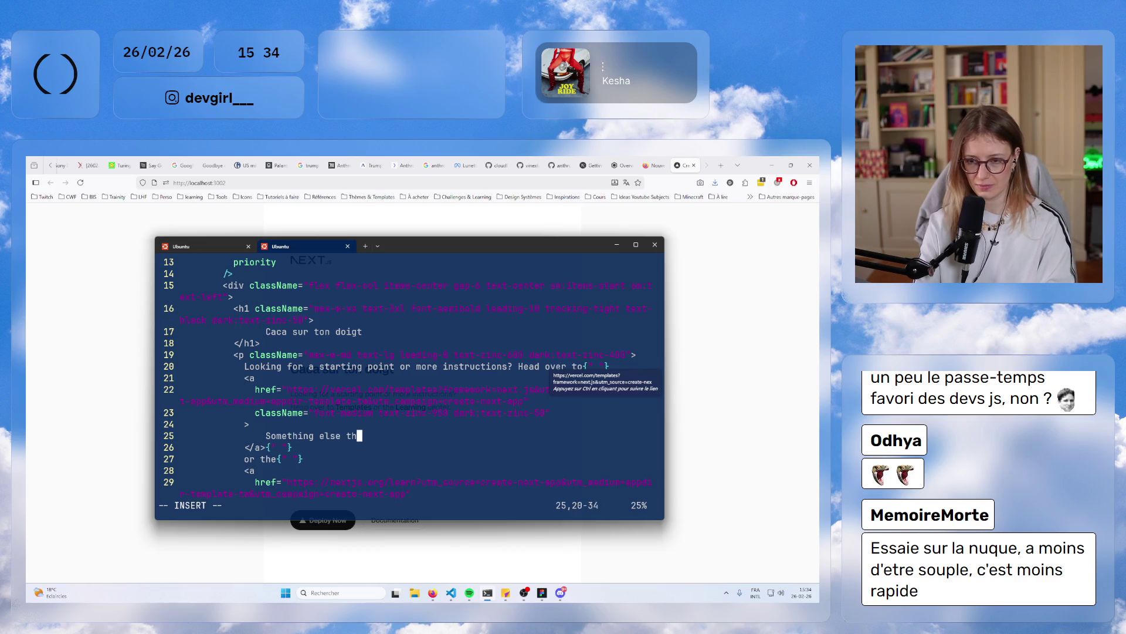
{"action": "type", "text": "en AI pls"}
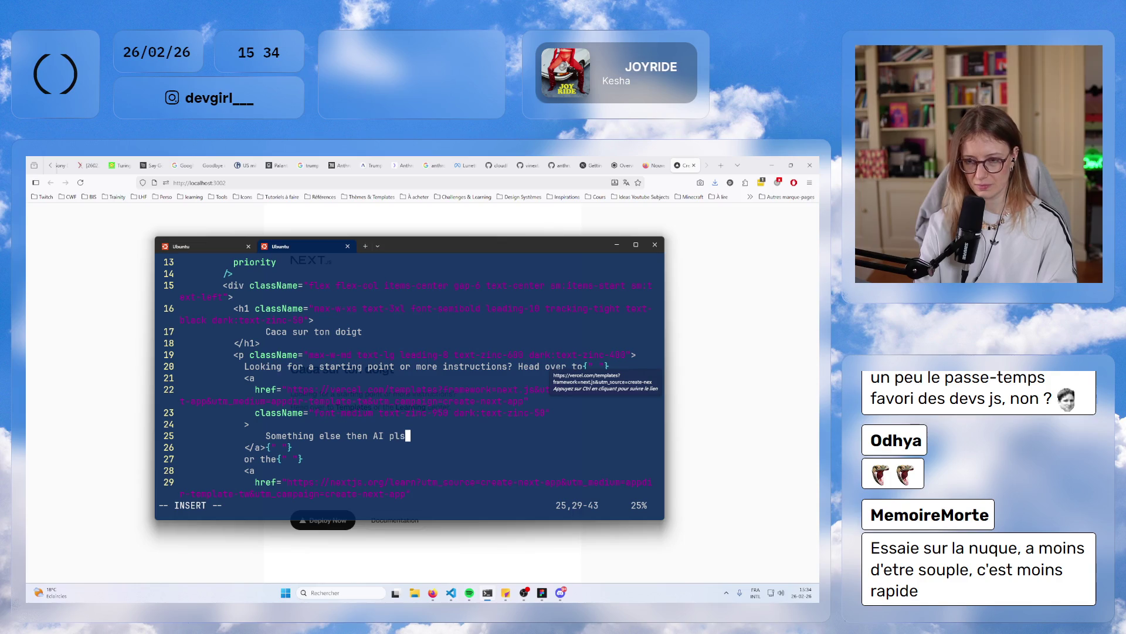
{"action": "key", "text": "Escape"}
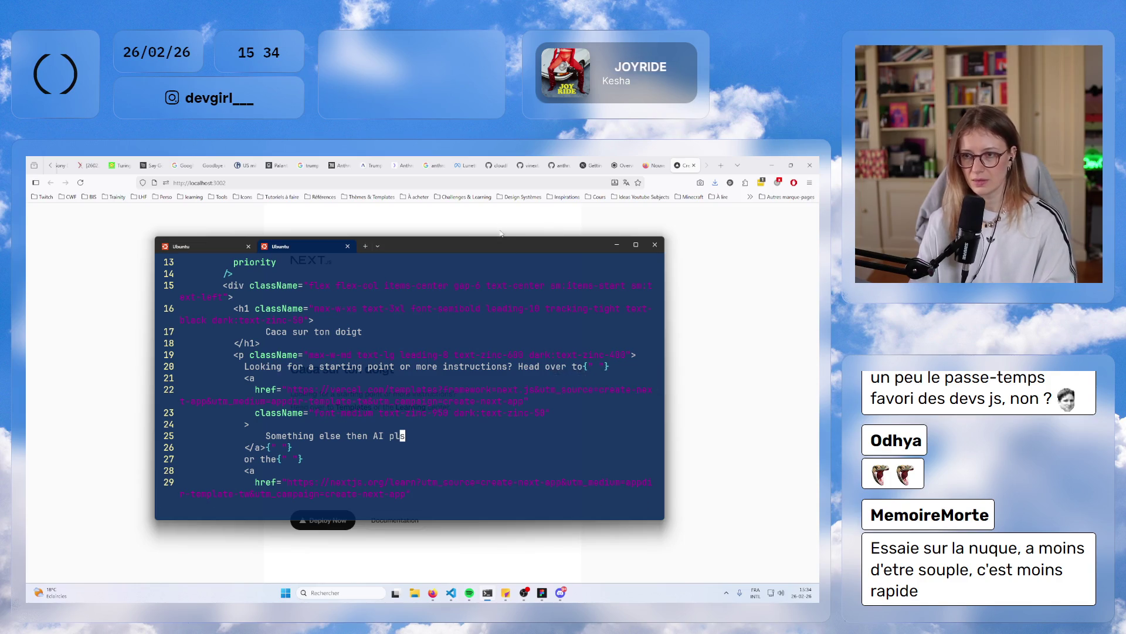
{"action": "mouse_move", "coordinate": [504, 247]}
{"action": "left_mouse_down"}
{"action": "mouse_move", "coordinate": [342, 414]}
{"action": "mouse_move", "coordinate": [652, 355]}
{"action": "mouse_move", "coordinate": [732, 237]}
{"action": "mouse_move", "coordinate": [480, 190]}
{"action": "mouse_move", "coordinate": [501, 233]}
{"action": "mouse_move", "coordinate": [470, 422]}
{"action": "mouse_move", "coordinate": [499, 432]}
{"action": "left_mouse_up"}
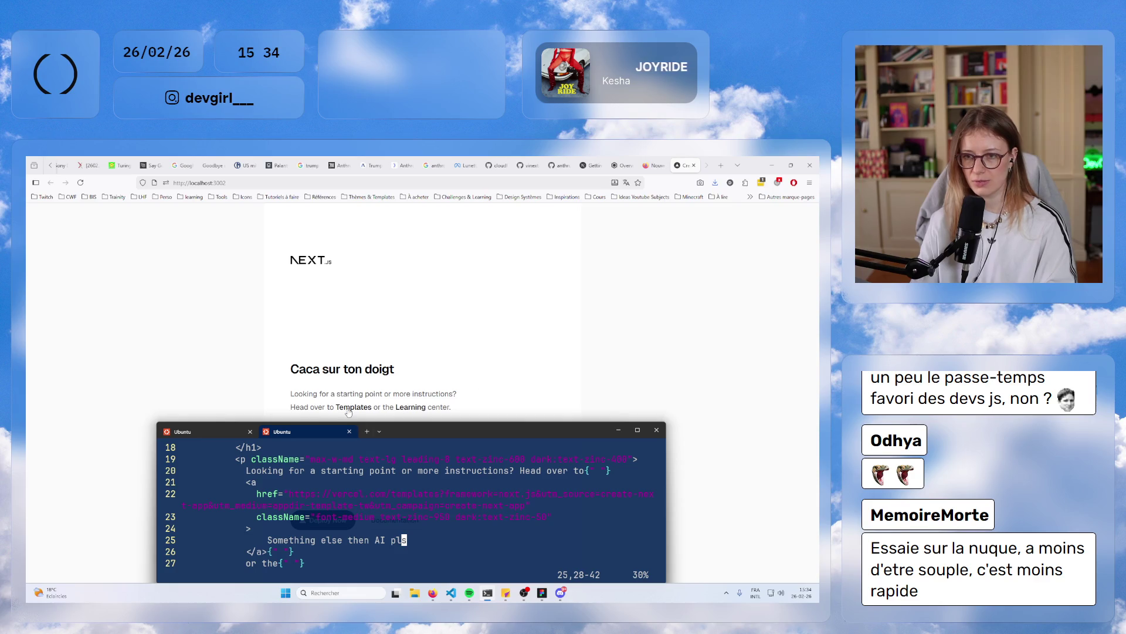
{"action": "type", "text": ":w"}
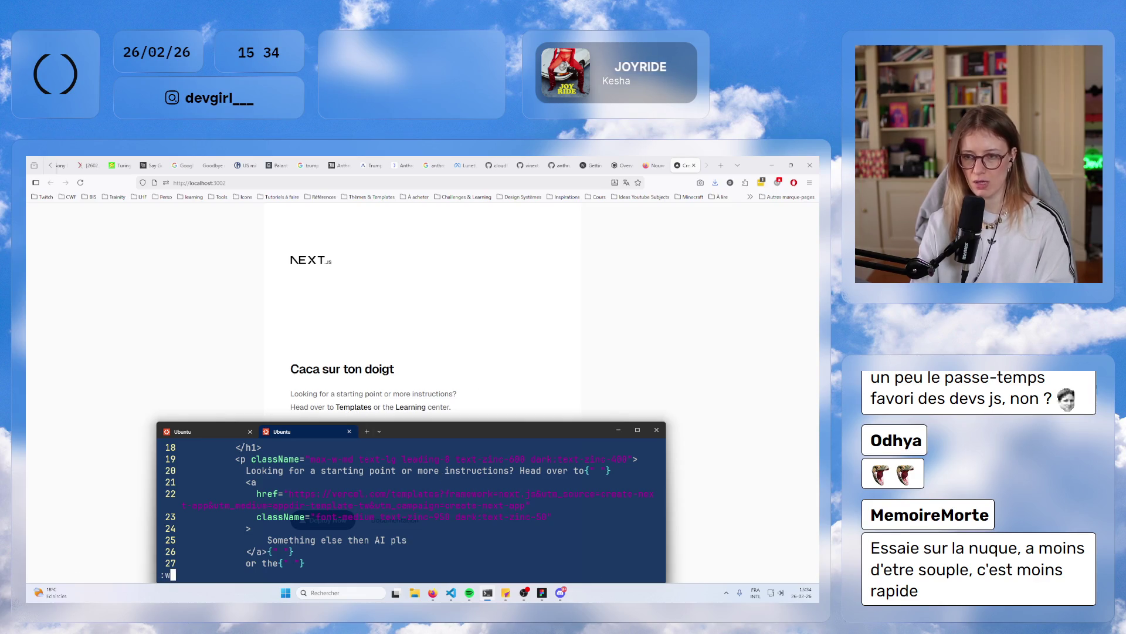
{"action": "key", "text": "Return"}
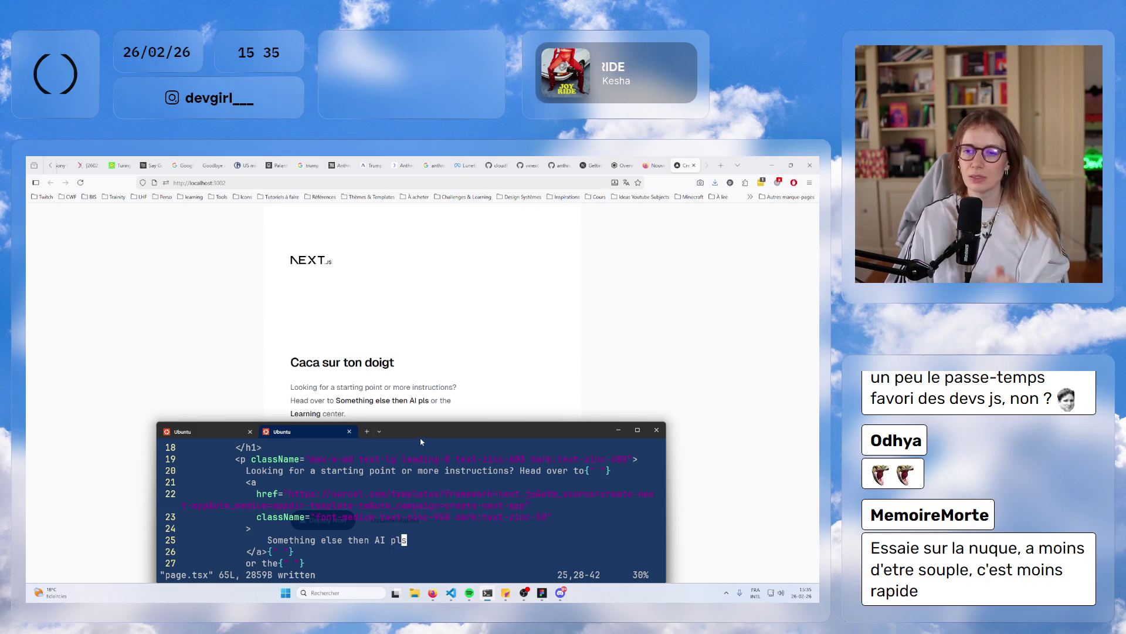
- Check the reloaded page, quit vim with :wq, and switch to the cloudflare/vinext GitHub tab
{"action": "mouse_move", "coordinate": [472, 431]}
{"action": "left_mouse_down"}
{"action": "mouse_move", "coordinate": [472, 351]}
{"action": "mouse_move", "coordinate": [516, 189]}
{"action": "mouse_move", "coordinate": [515, 255]}
{"action": "left_mouse_up"}
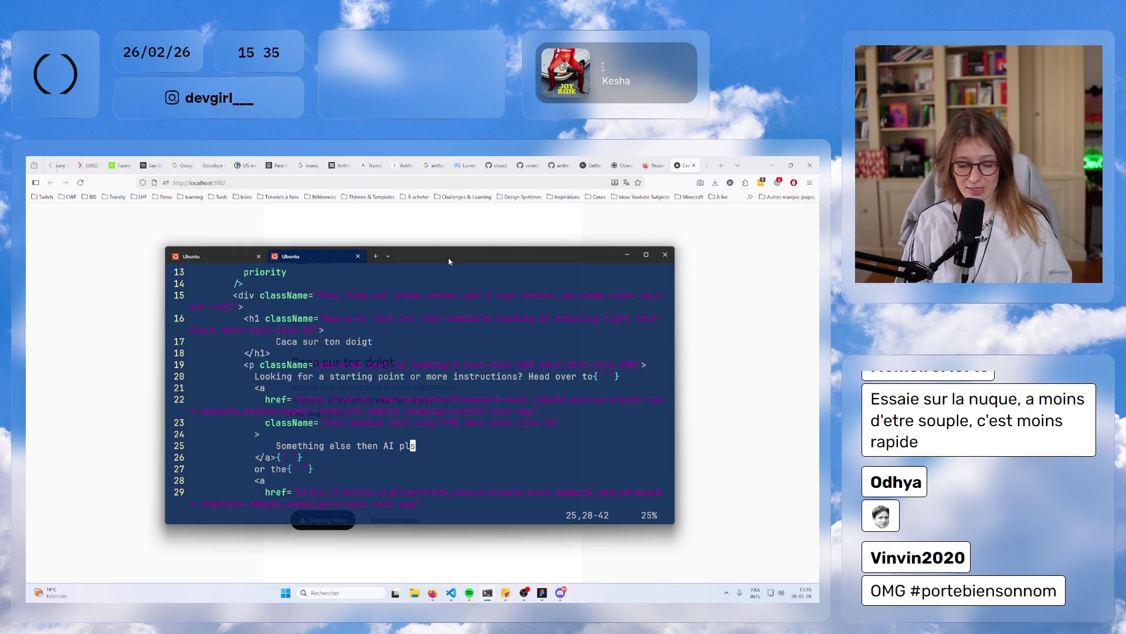
{"action": "type", "text": ":wq"}
{"action": "key", "text": "Return"}
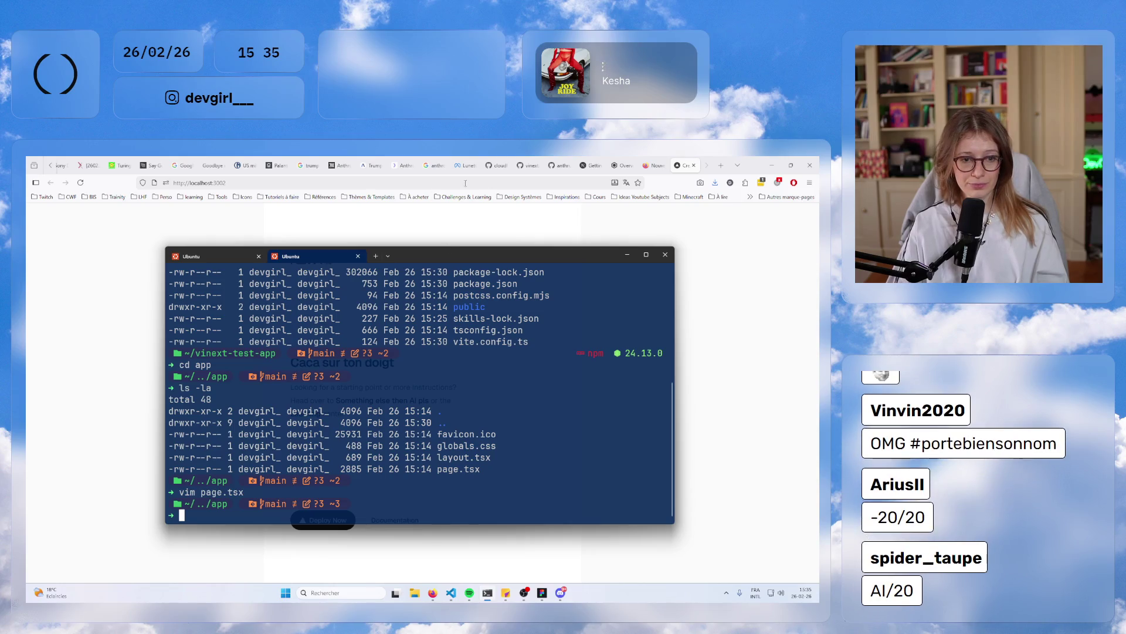
{"action": "left_click", "coordinate": [497, 166]}
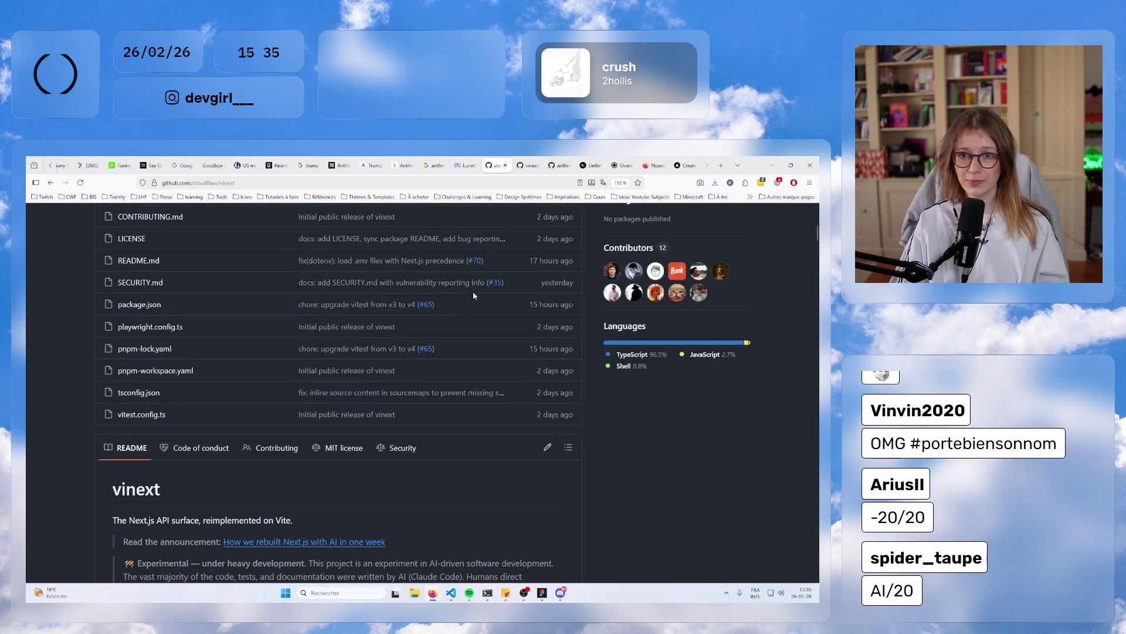
- Scroll the vinext README, then rerun the 'anthropic pentagon' Google search
{"action": "scroll", "coordinate": [474, 295], "scroll_direction": "down", "scroll_amount": 5}
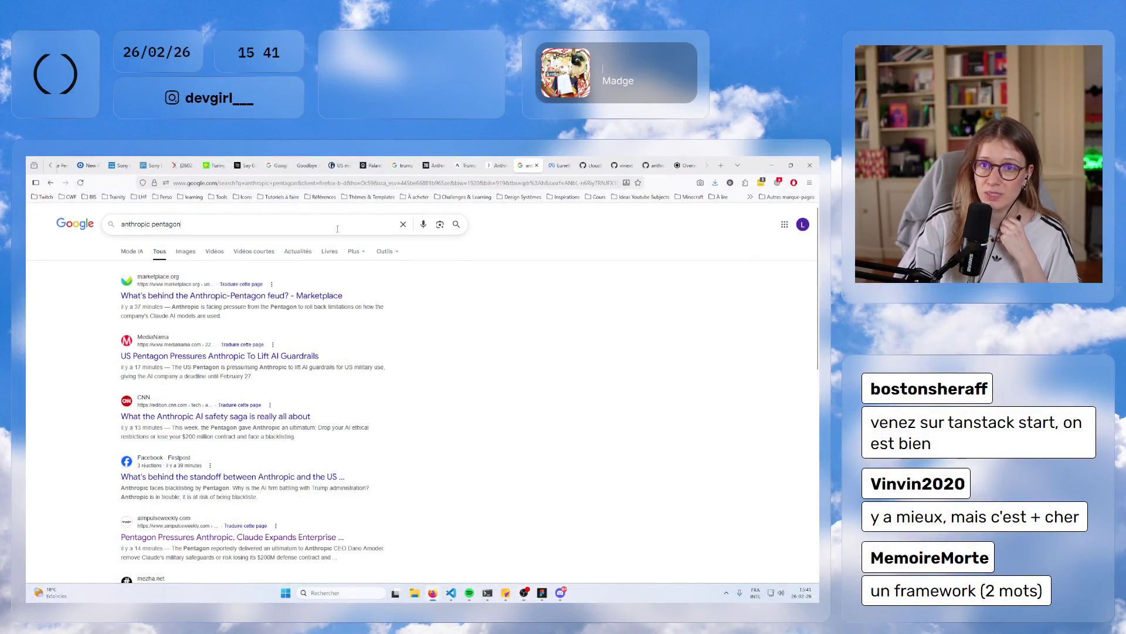
{"action": "left_click", "coordinate": [362, 221]}
{"action": "key", "text": "Return"}
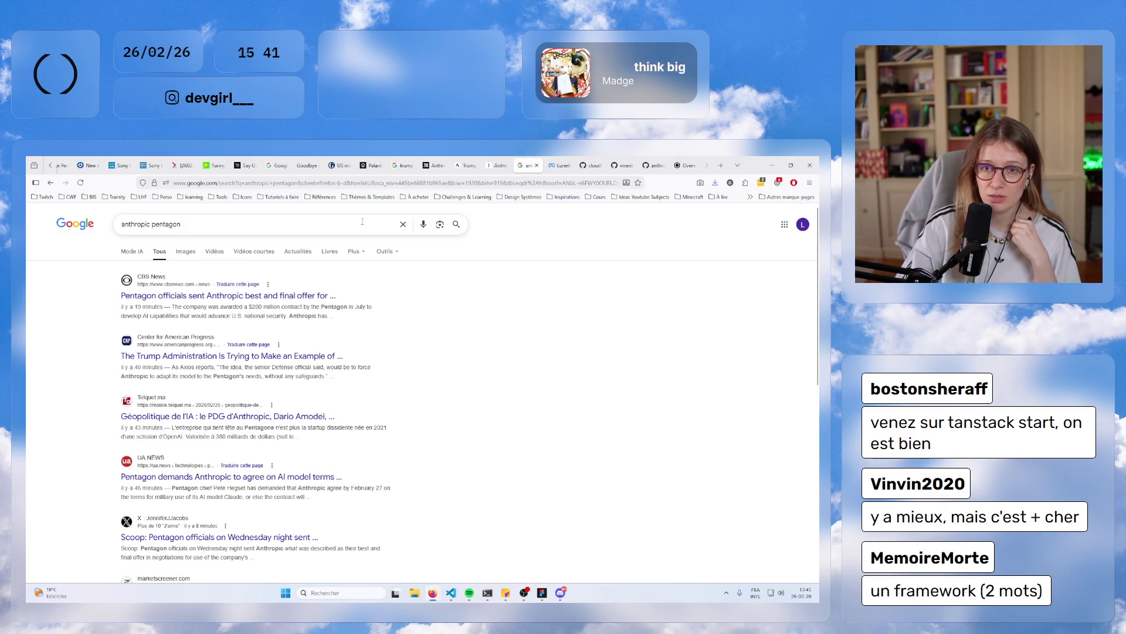
- Open the CBS News result on the Pentagon's best and final offer to Anthropic
{"action": "left_click", "coordinate": [321, 300]}
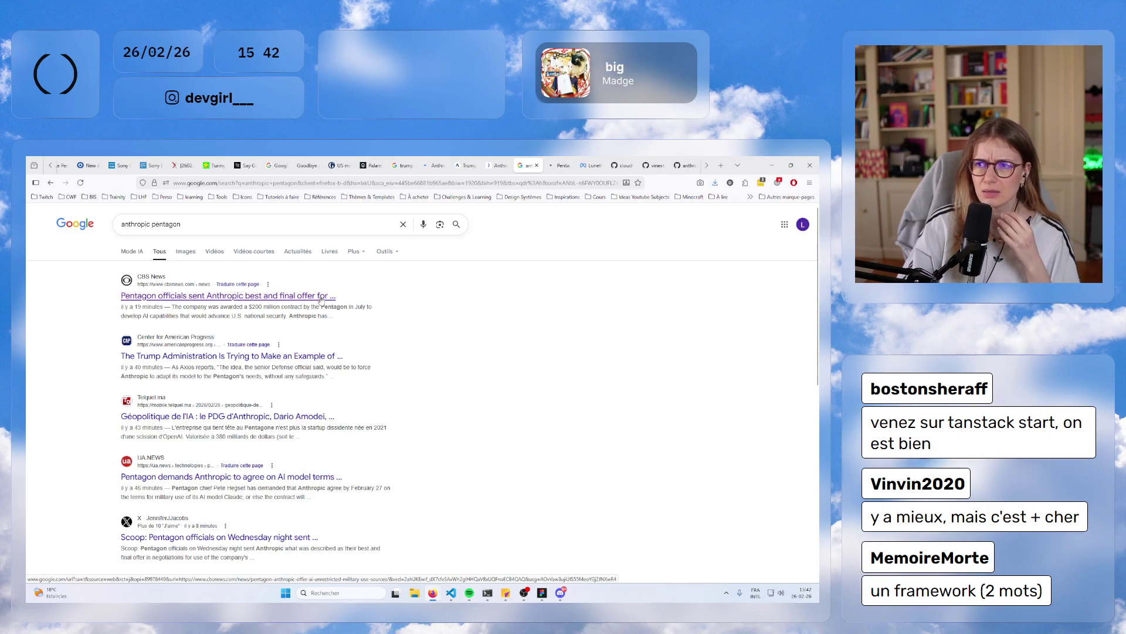
{"action": "left_click", "coordinate": [560, 164]}
{"action": "left_click_drag", "start_coordinate": [273, 288], "coordinate": [436, 282]}
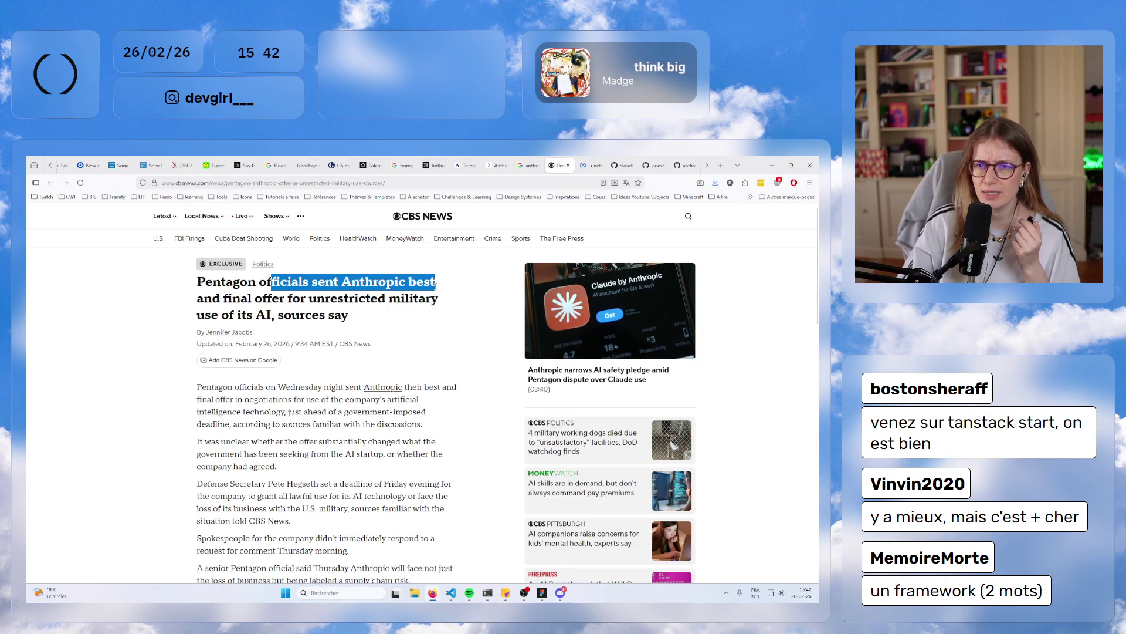
- Dismiss the CBS cookie notice, read through the Pentagon offer article, then close its tab
{"action": "left_click", "coordinate": [335, 284]}
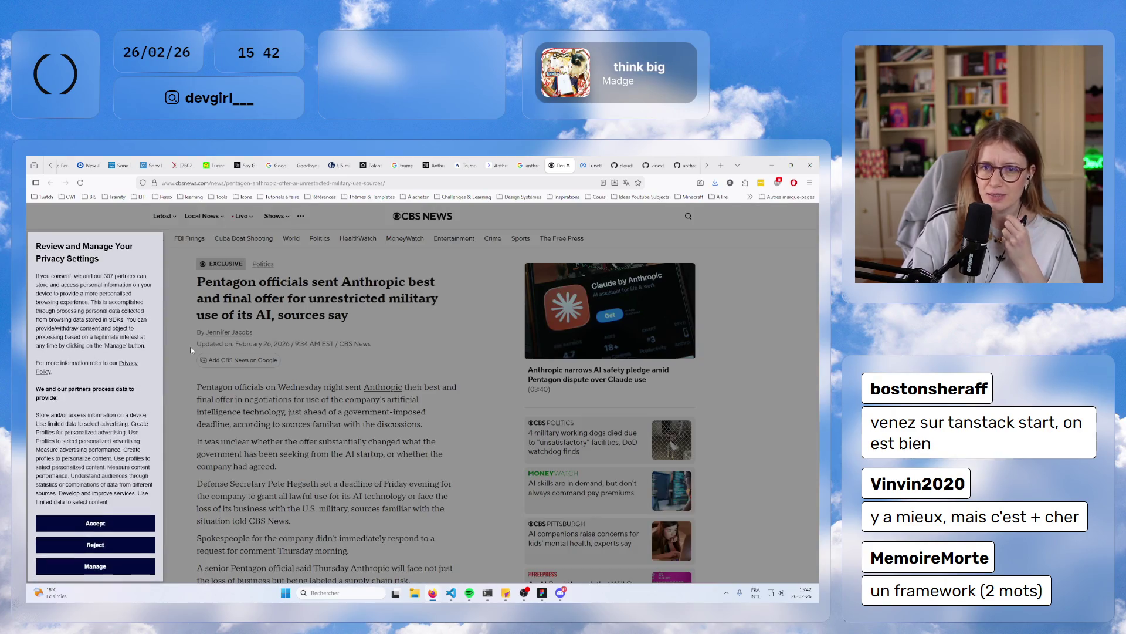
{"action": "left_click", "coordinate": [116, 545]}
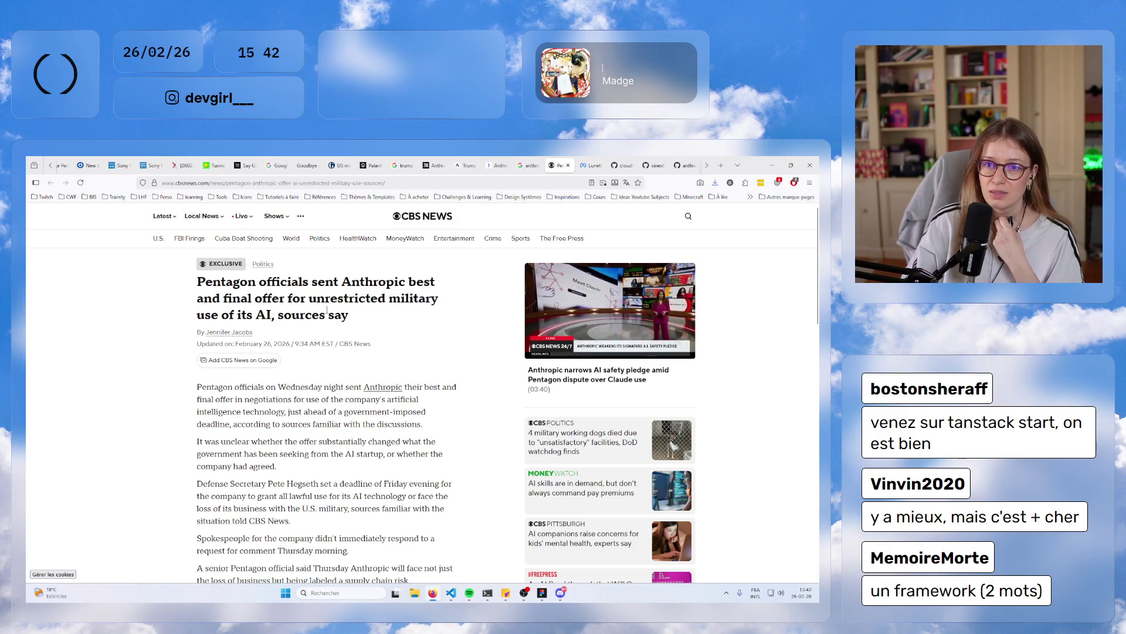
{"action": "mouse_move", "coordinate": [271, 317]}
{"action": "left_mouse_down"}
{"action": "mouse_move", "coordinate": [256, 317]}
{"action": "mouse_move", "coordinate": [239, 283]}
{"action": "mouse_move", "coordinate": [336, 282]}
{"action": "mouse_move", "coordinate": [330, 299]}
{"action": "left_mouse_up"}
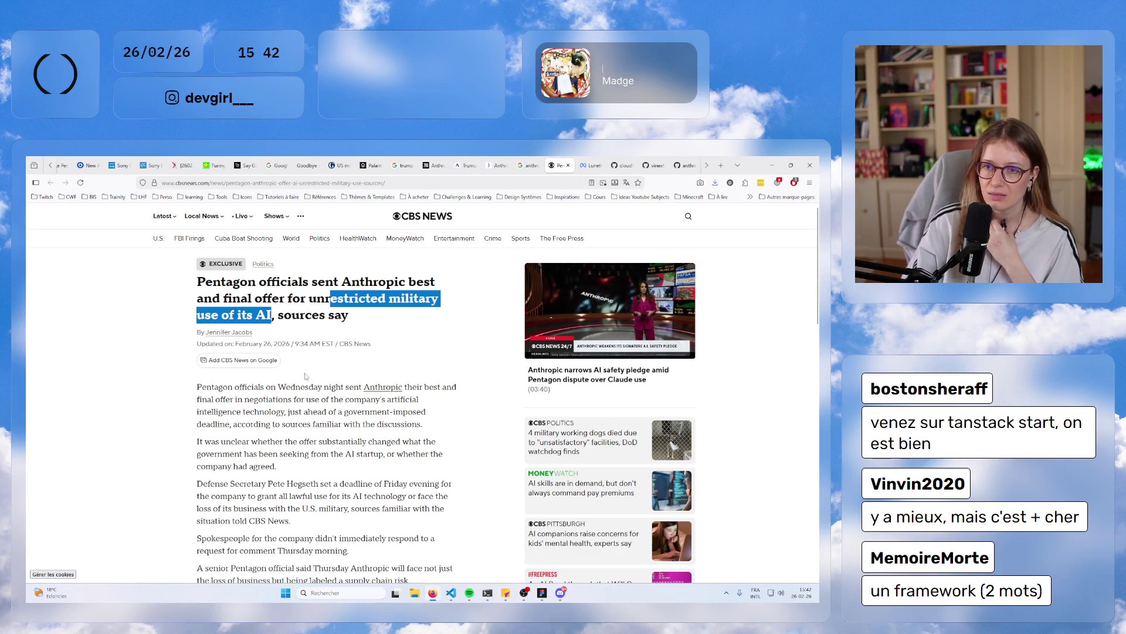
{"action": "scroll", "coordinate": [280, 399], "scroll_direction": "down", "scroll_amount": 1}
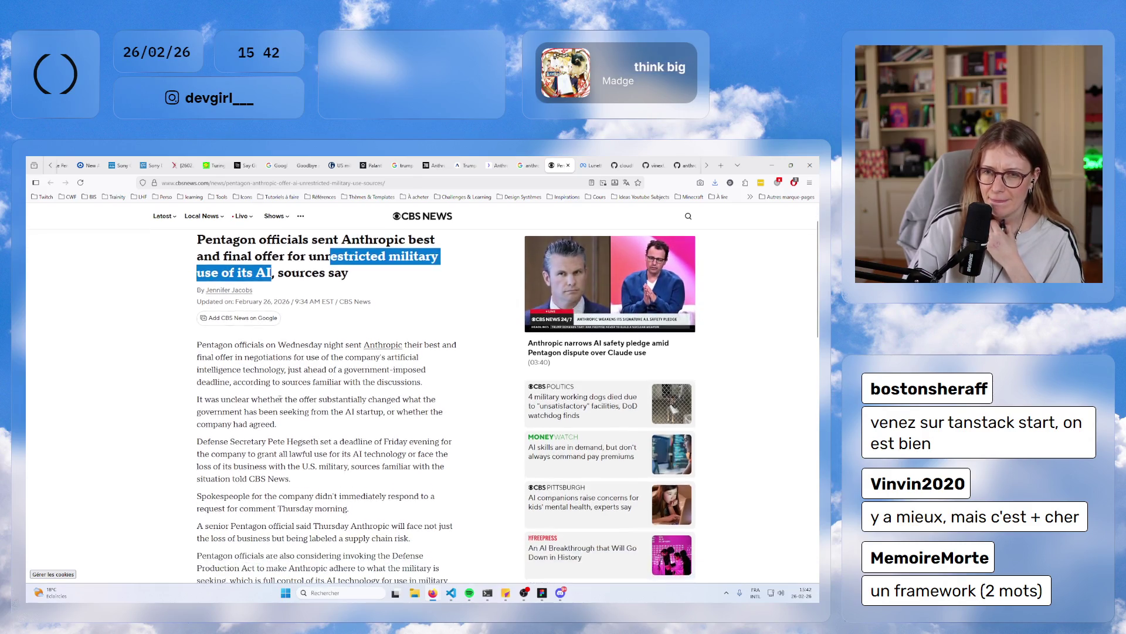
{"action": "left_click_drag", "start_coordinate": [285, 344], "coordinate": [379, 344]}
{"action": "scroll", "coordinate": [331, 489], "scroll_direction": "down", "scroll_amount": 3}
{"action": "scroll", "coordinate": [331, 488], "scroll_direction": "down", "scroll_amount": 2}
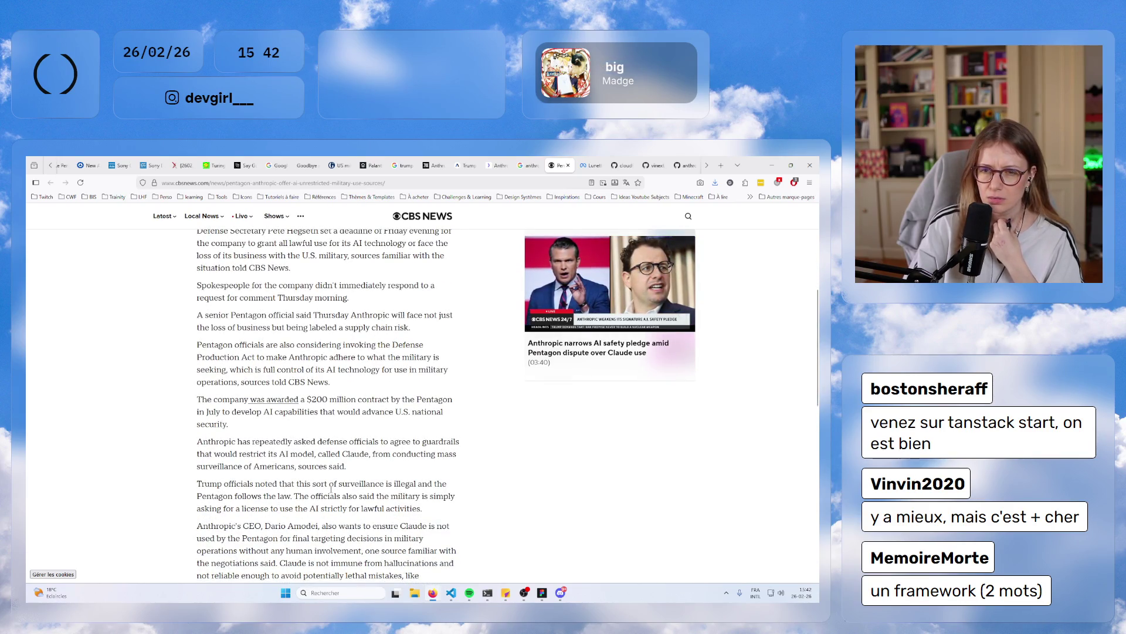
{"action": "scroll", "coordinate": [330, 488], "scroll_direction": "down", "scroll_amount": 4}
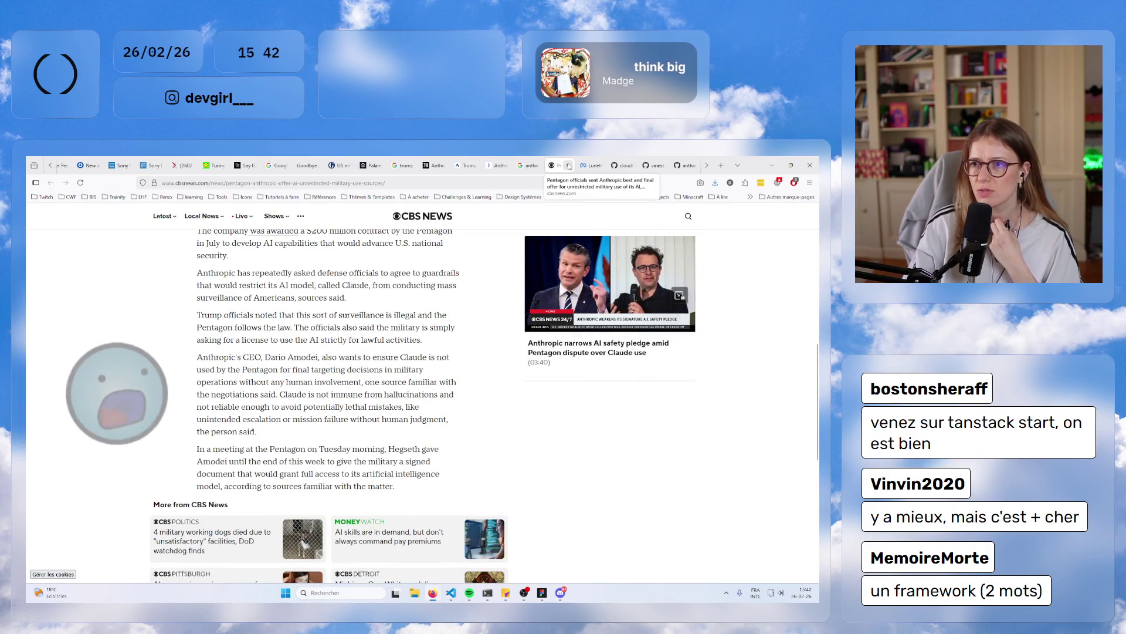
{"action": "left_click", "coordinate": [568, 165]}
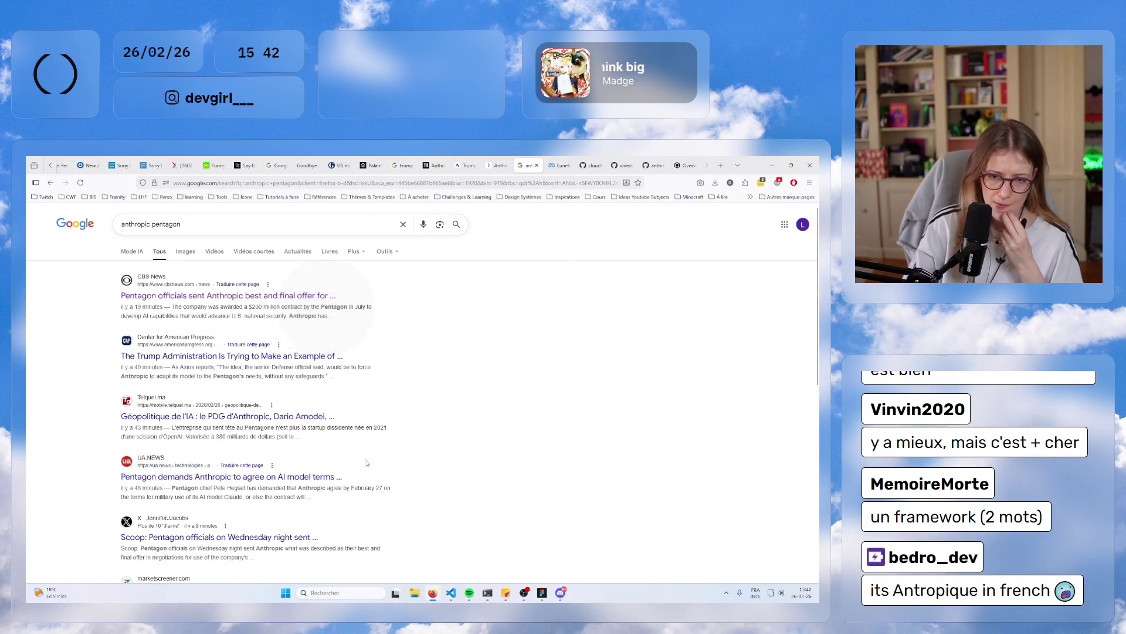
- Scroll through more 'anthropic pentagon' results, then switch to the Next.ink article on Anthropic
{"action": "scroll", "coordinate": [366, 463], "scroll_direction": "down", "scroll_amount": 1}
{"action": "scroll", "coordinate": [366, 463], "scroll_direction": "down", "scroll_amount": 3}
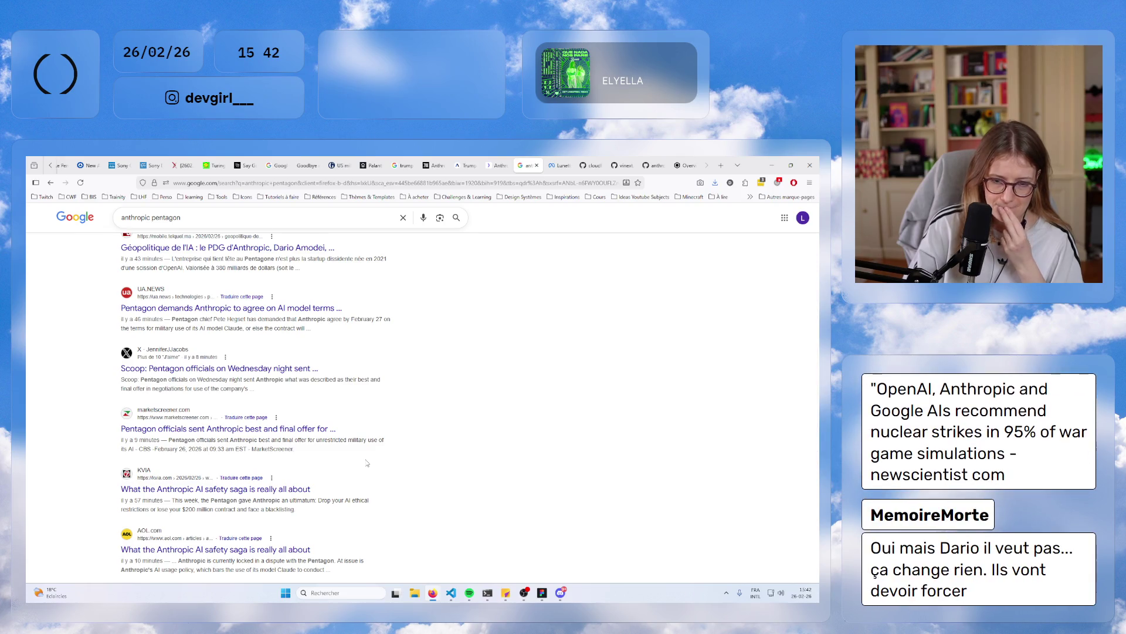
{"action": "scroll", "coordinate": [367, 463], "scroll_direction": "down", "scroll_amount": 2}
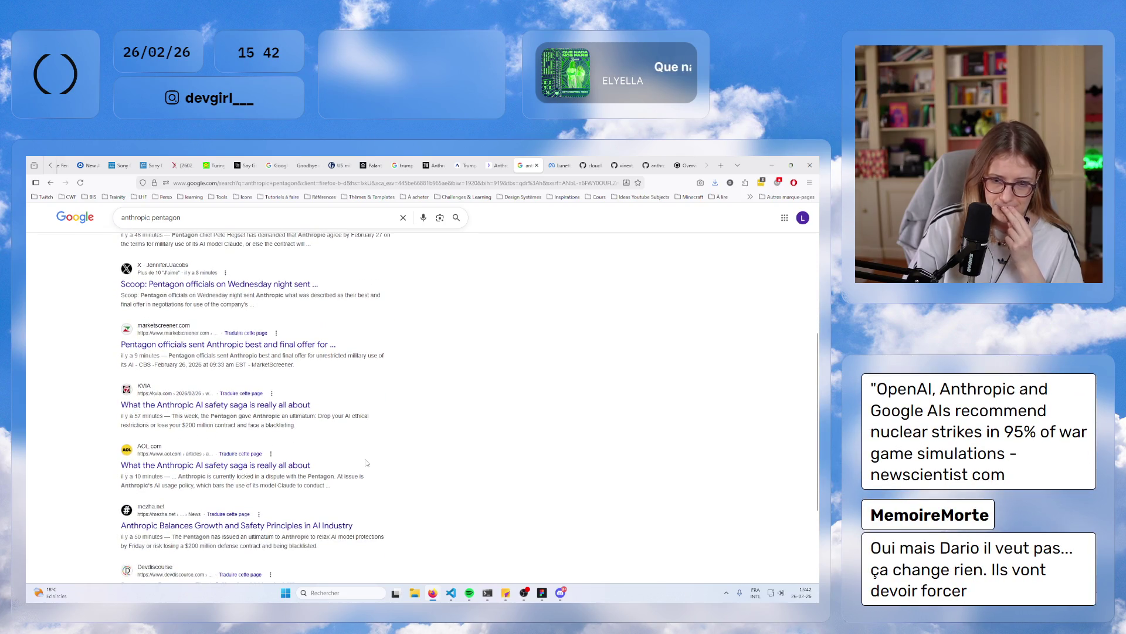
{"action": "scroll", "coordinate": [367, 463], "scroll_direction": "up", "scroll_amount": 6}
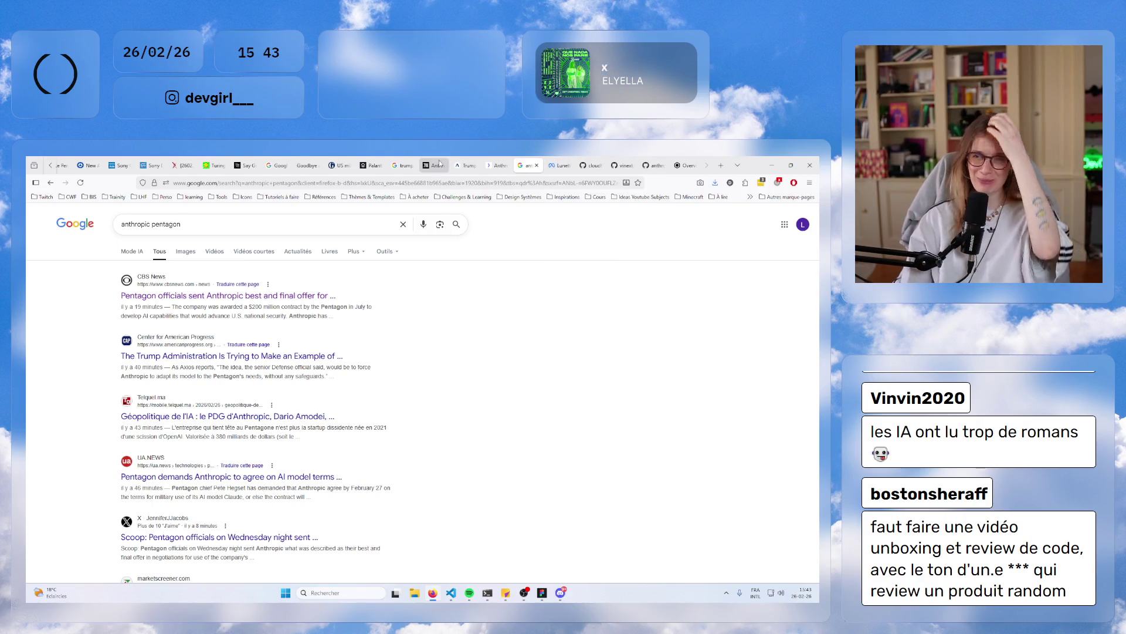
{"action": "mouse_move", "coordinate": [437, 161]}
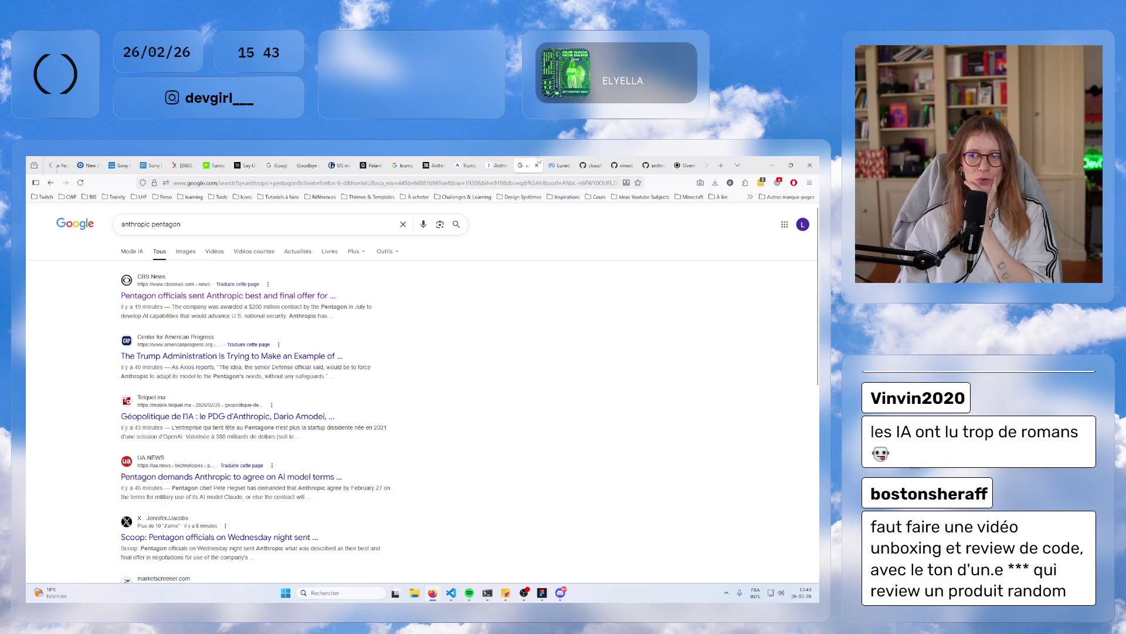
{"action": "left_click", "coordinate": [498, 165]}
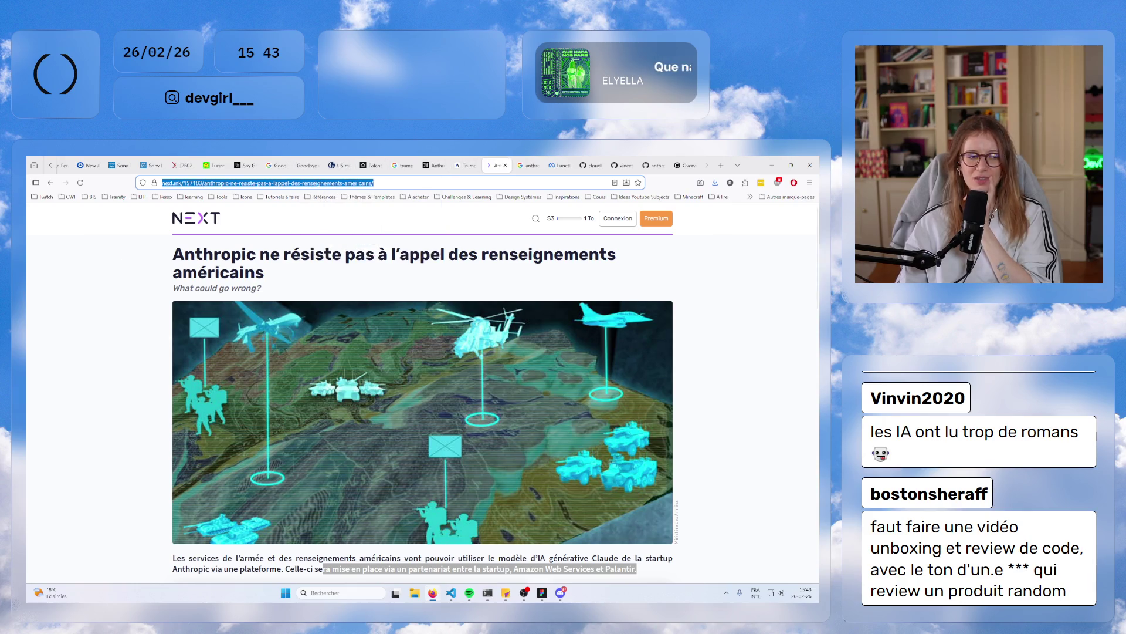
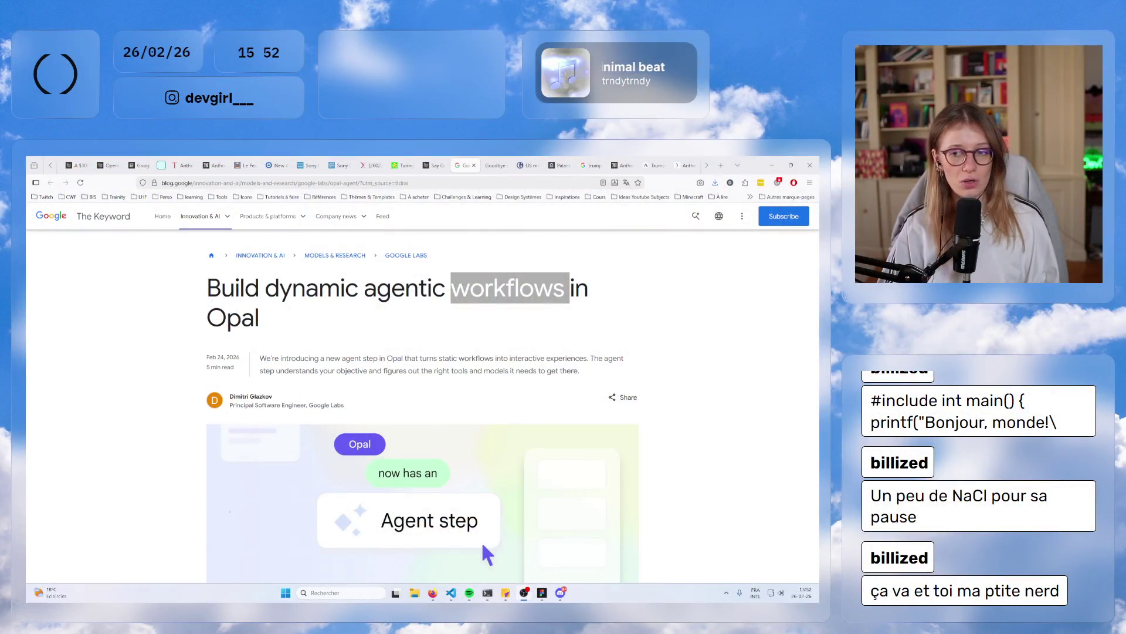
- Select 'Opal' in the article title and open the opal.google site in a new tab beside it
{"action": "double_click", "coordinate": [233, 318]}
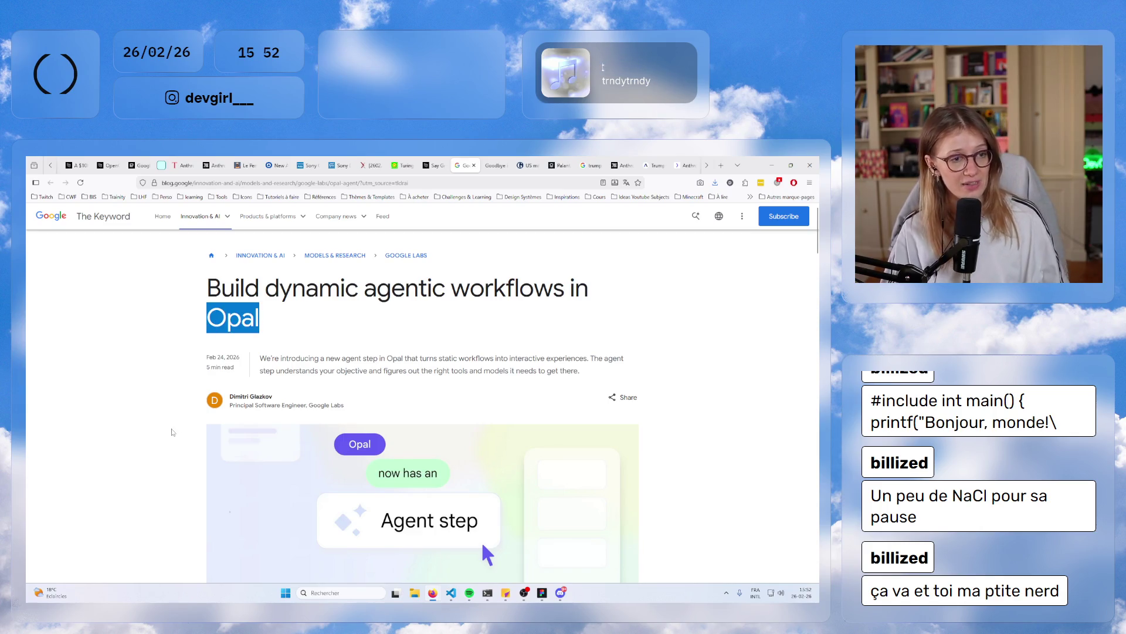
{"action": "scroll", "coordinate": [288, 404], "scroll_direction": "down", "scroll_amount": 10}
{"action": "scroll", "coordinate": [287, 405], "scroll_direction": "up", "scroll_amount": 8}
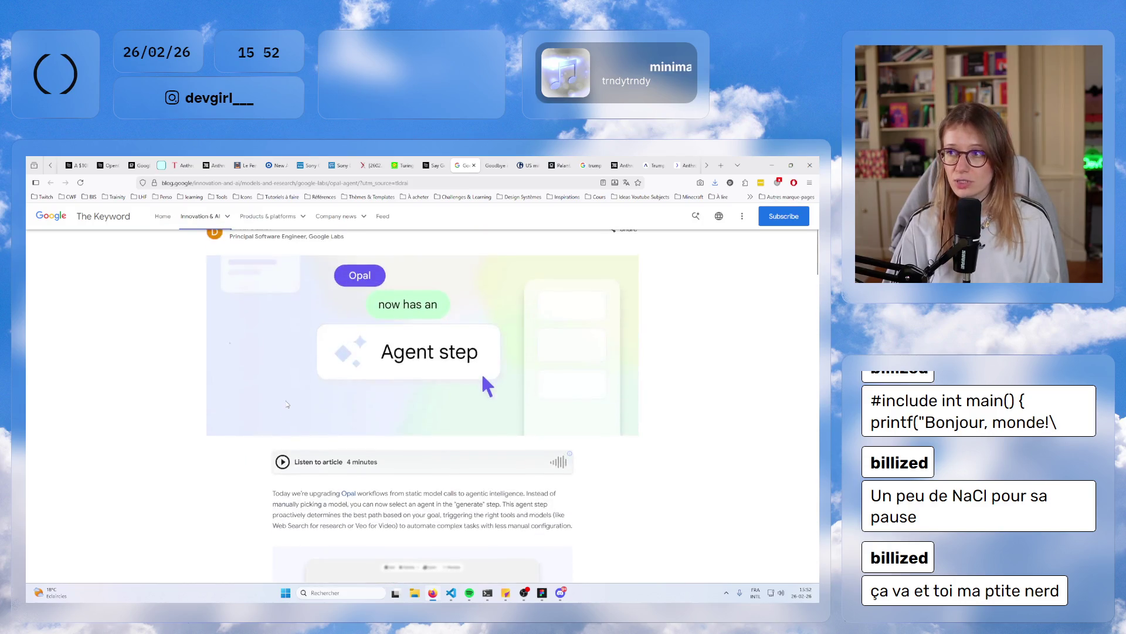
{"action": "scroll", "coordinate": [428, 366], "scroll_direction": "down", "scroll_amount": 3}
{"action": "scroll", "coordinate": [429, 366], "scroll_direction": "down", "scroll_amount": 2}
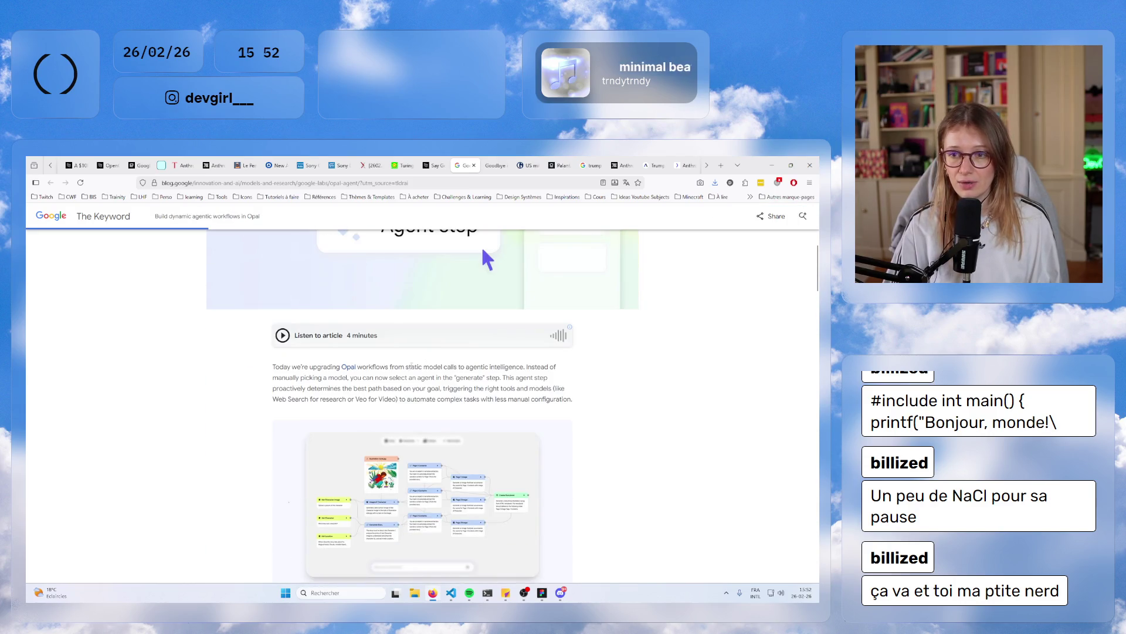
{"action": "left_click", "coordinate": [350, 368]}
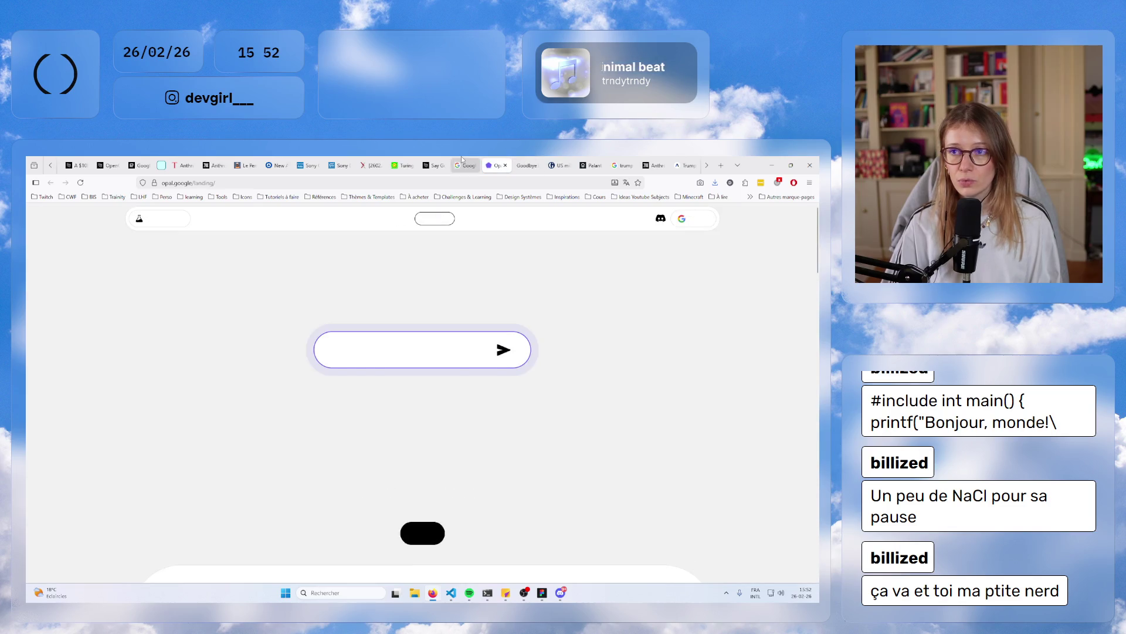
{"action": "key", "text": "ctrl+shift+Tab"}
{"action": "scroll", "coordinate": [401, 310], "scroll_direction": "up", "scroll_amount": 4}
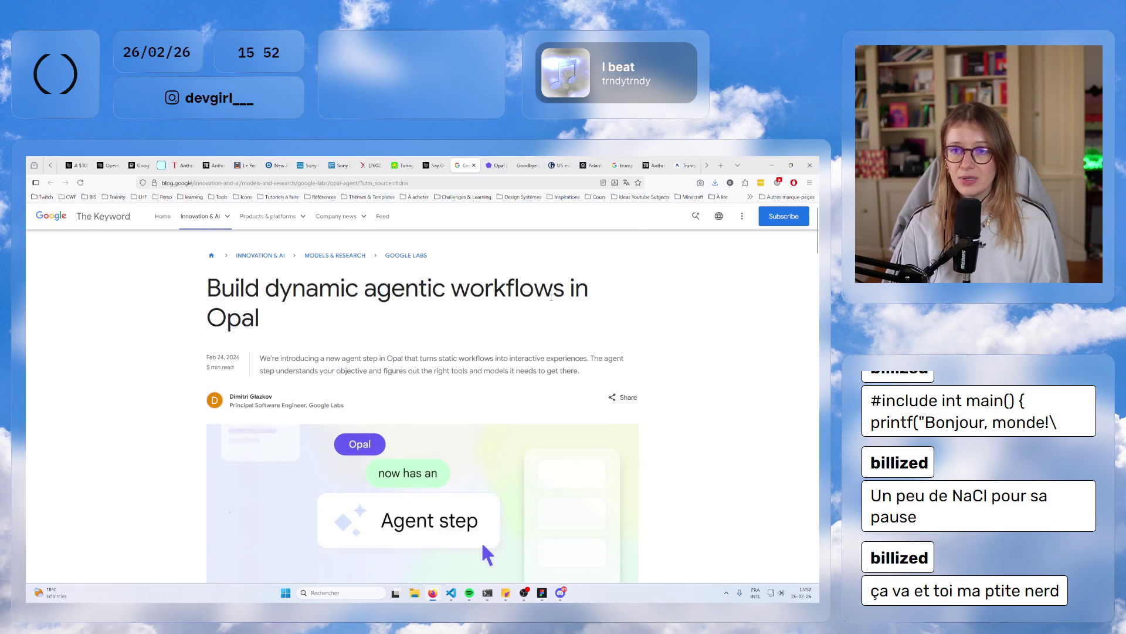
- Highlight 'dynamic agentic workflows' in the article title
{"action": "left_click_drag", "start_coordinate": [552, 298], "coordinate": [265, 296]}
{"action": "left_click", "coordinate": [370, 300]}
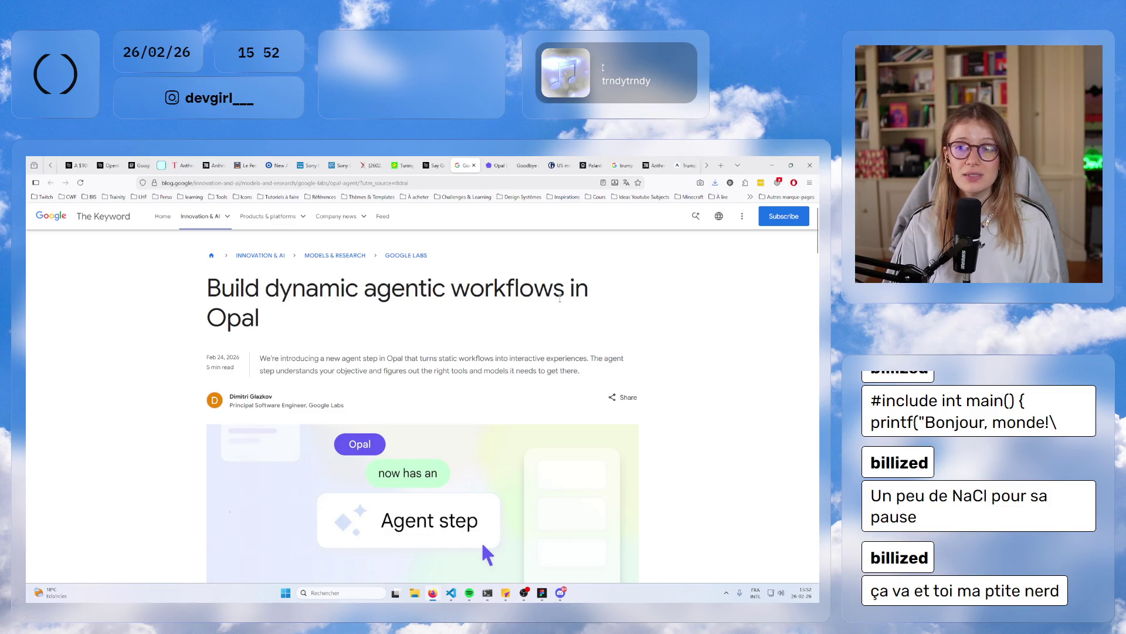
{"action": "left_click_drag", "start_coordinate": [560, 300], "coordinate": [261, 297]}
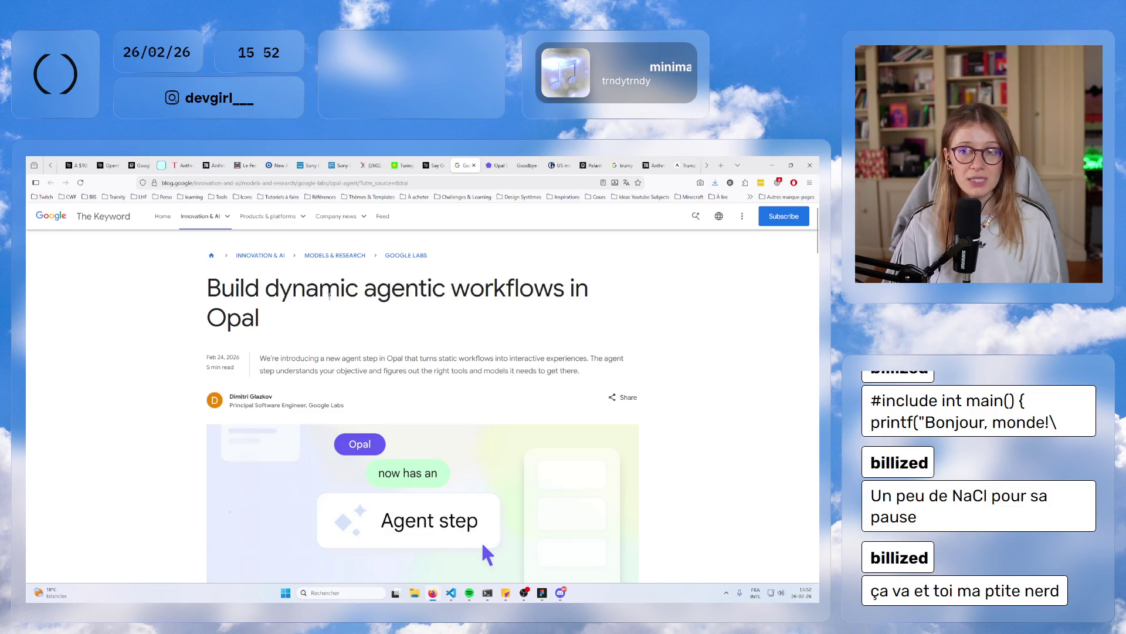
{"action": "left_click_drag", "start_coordinate": [341, 298], "coordinate": [469, 297]}
- Read down through the Opal agentic workflows article
{"action": "scroll", "coordinate": [397, 449], "scroll_direction": "down", "scroll_amount": 7}
{"action": "scroll", "coordinate": [397, 450], "scroll_direction": "down", "scroll_amount": 1}
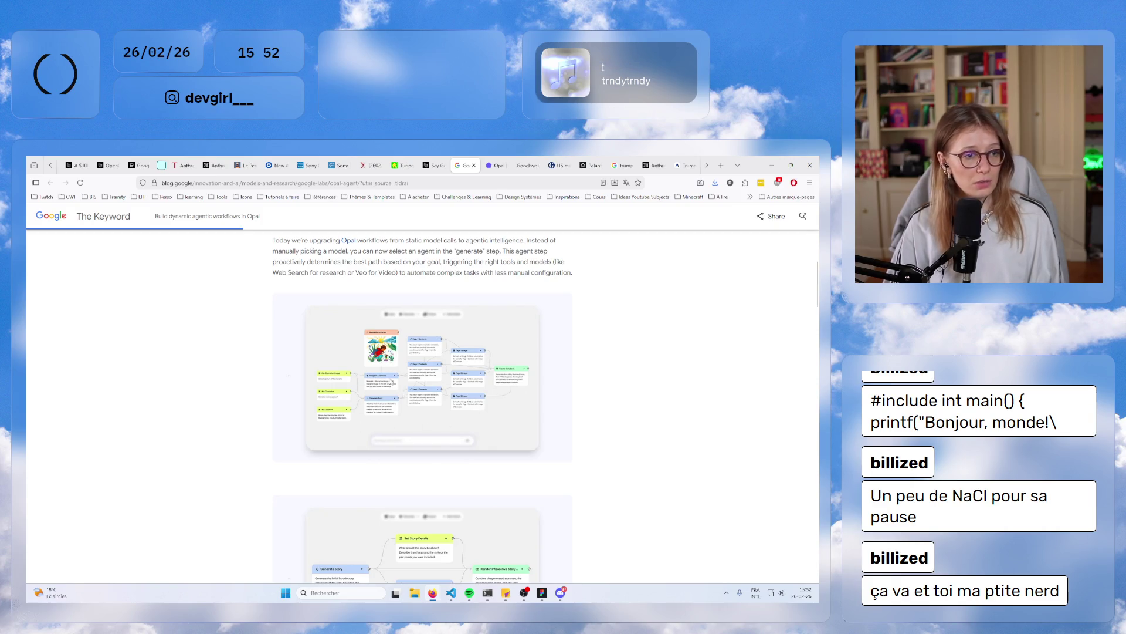
{"action": "scroll", "coordinate": [490, 384], "scroll_direction": "down", "scroll_amount": 2}
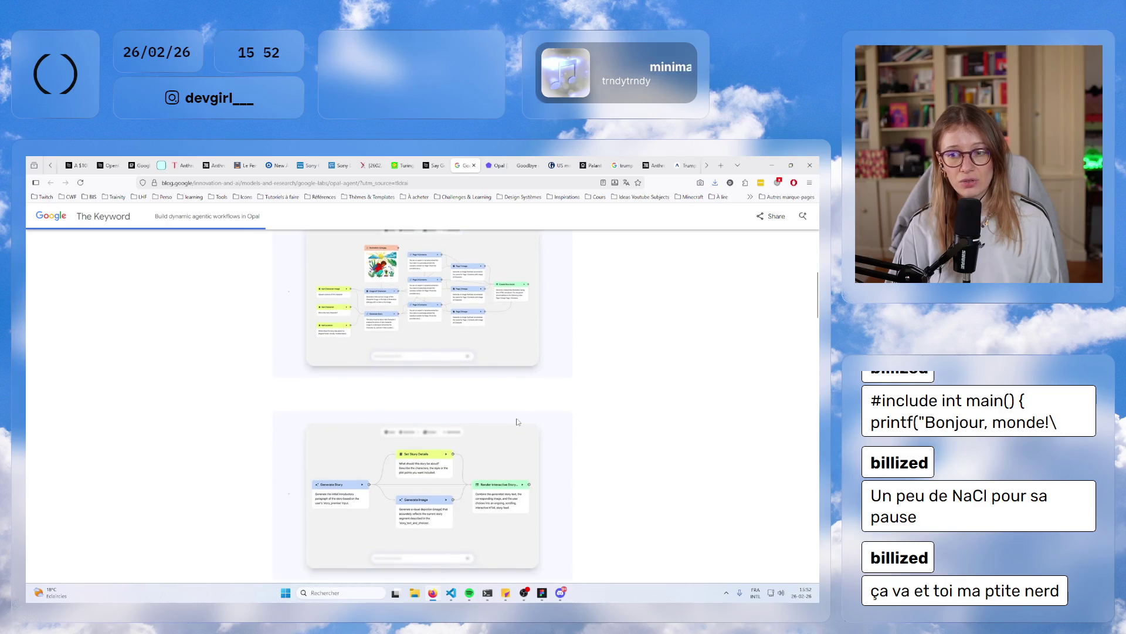
{"action": "scroll", "coordinate": [510, 399], "scroll_direction": "up", "scroll_amount": 2}
{"action": "scroll", "coordinate": [499, 410], "scroll_direction": "down", "scroll_amount": 5}
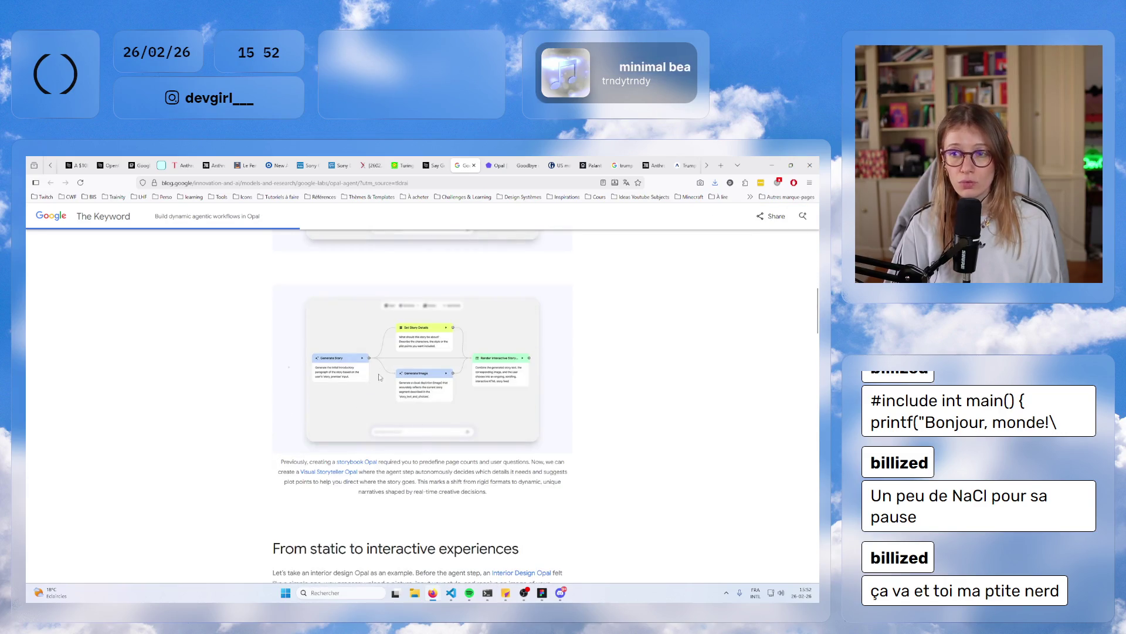
{"action": "scroll", "coordinate": [380, 377], "scroll_direction": "down", "scroll_amount": 8}
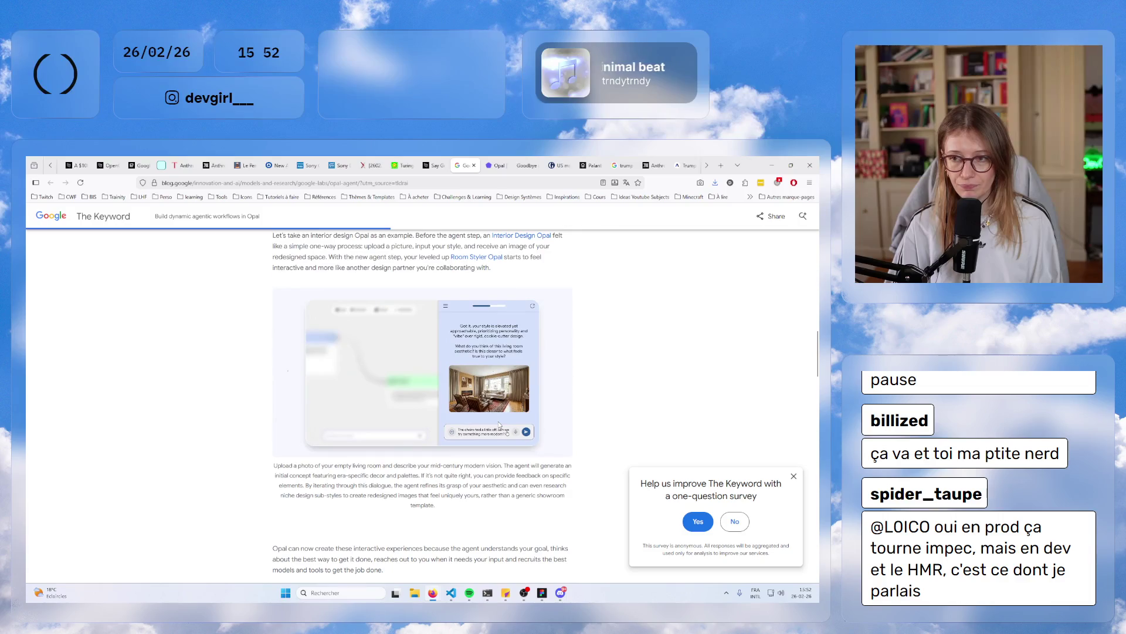
{"action": "scroll", "coordinate": [499, 425], "scroll_direction": "down", "scroll_amount": 10}
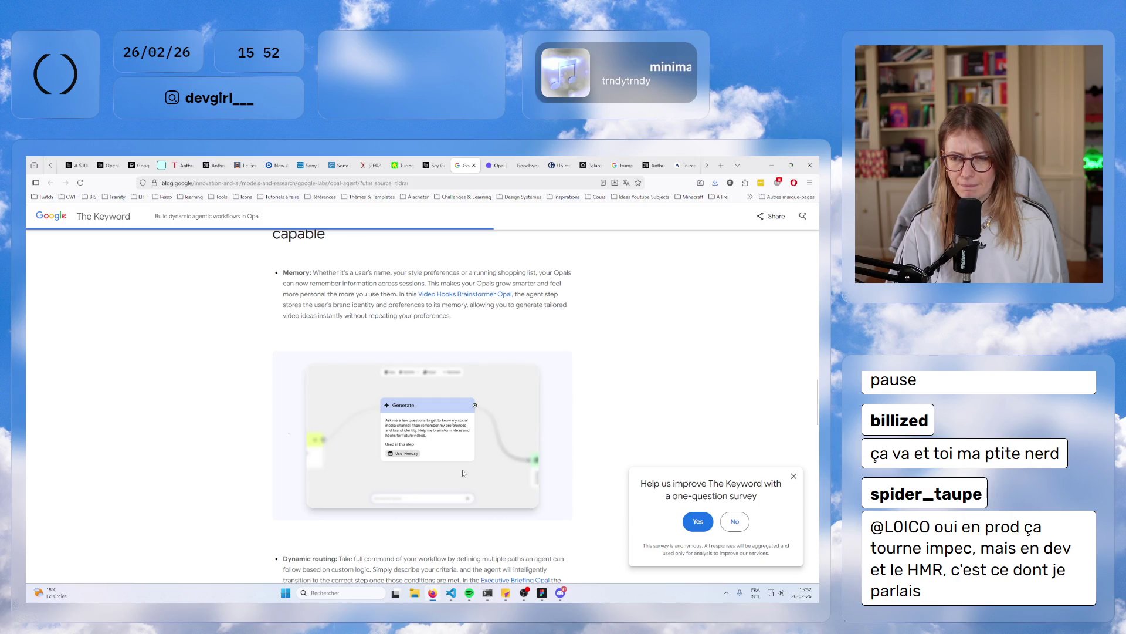
{"action": "scroll", "coordinate": [462, 469], "scroll_direction": "down", "scroll_amount": 1}
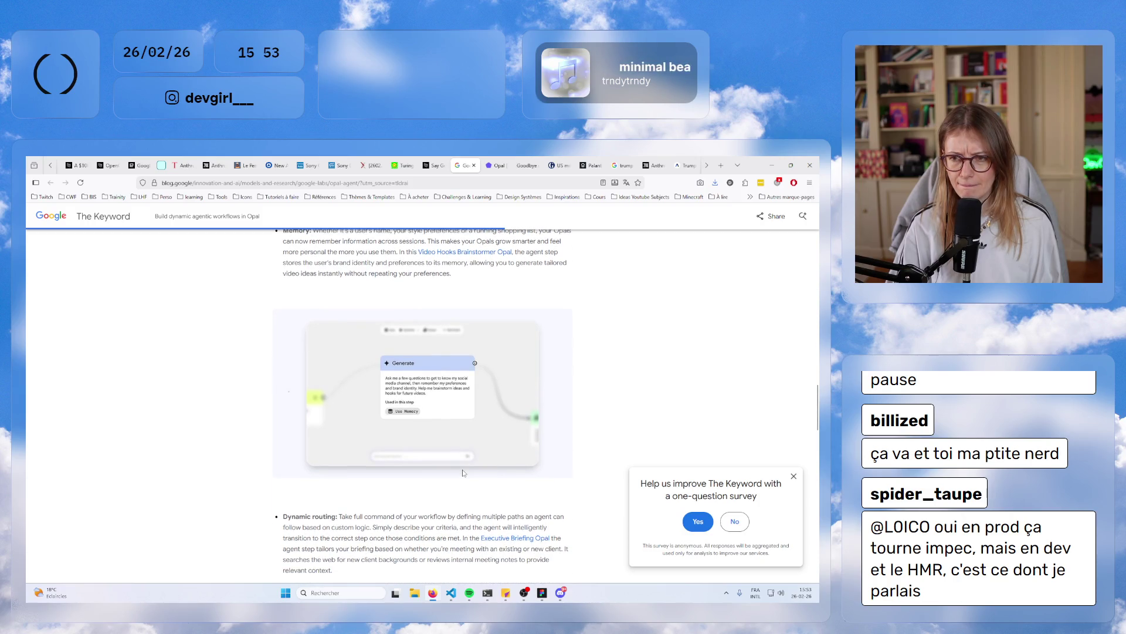
{"action": "scroll", "coordinate": [462, 469], "scroll_direction": "down", "scroll_amount": 4}
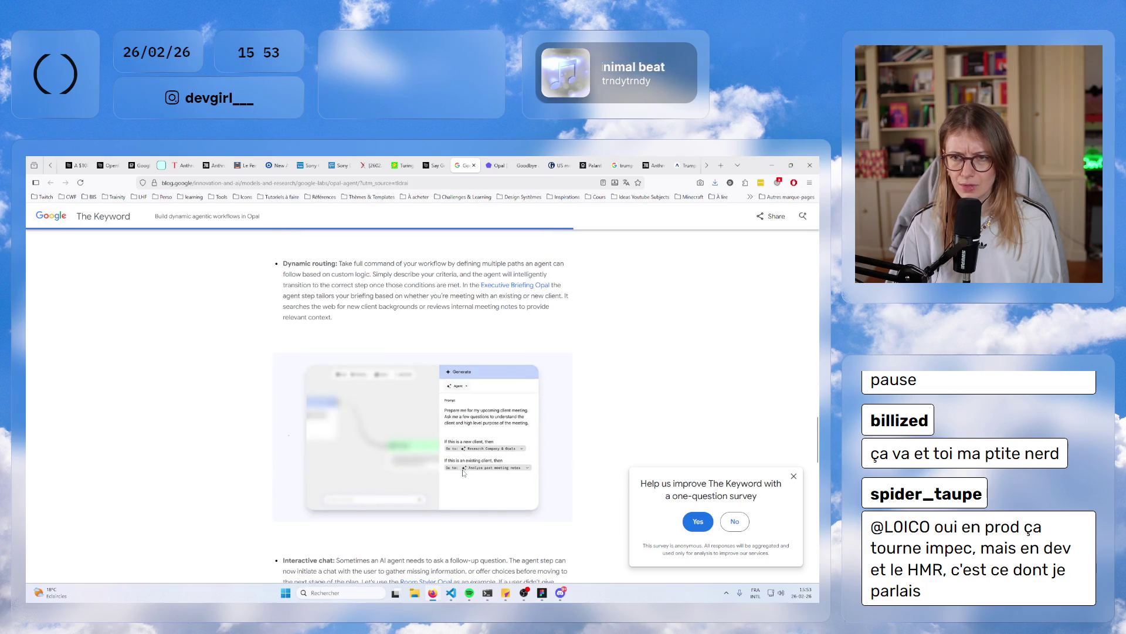
{"action": "scroll", "coordinate": [462, 469], "scroll_direction": "down", "scroll_amount": 10}
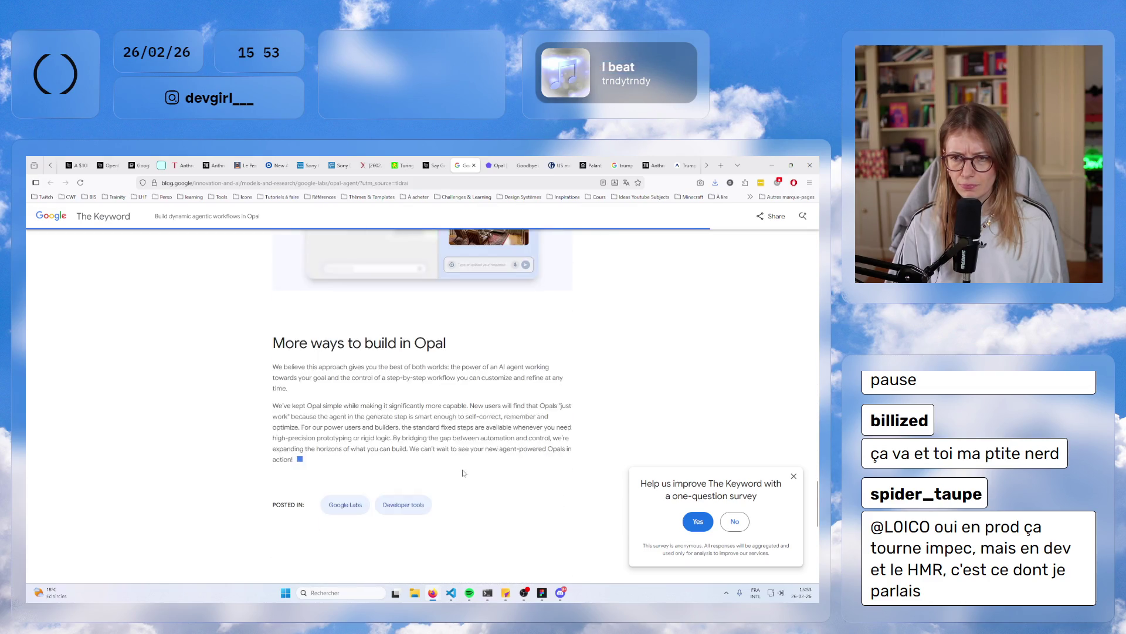
{"action": "scroll", "coordinate": [463, 472], "scroll_direction": "up", "scroll_amount": 20}
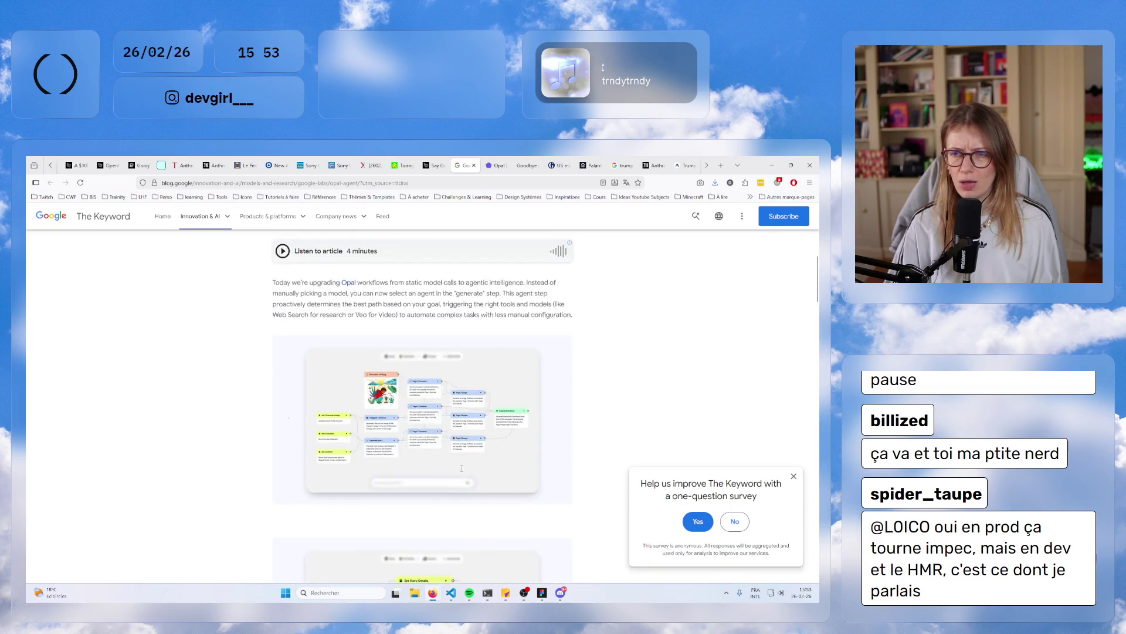
- Switch to the Opal tab and scroll down to its gallery of sample mini-apps
{"action": "key", "text": "ctrl+Tab"}
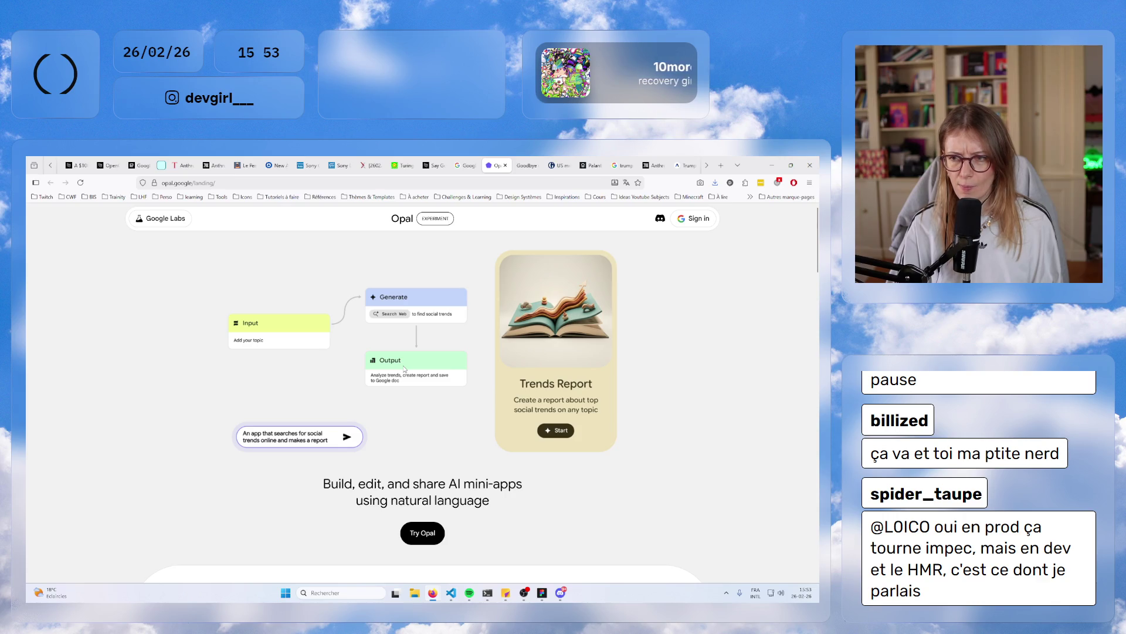
{"action": "scroll", "coordinate": [404, 369], "scroll_direction": "down", "scroll_amount": 5}
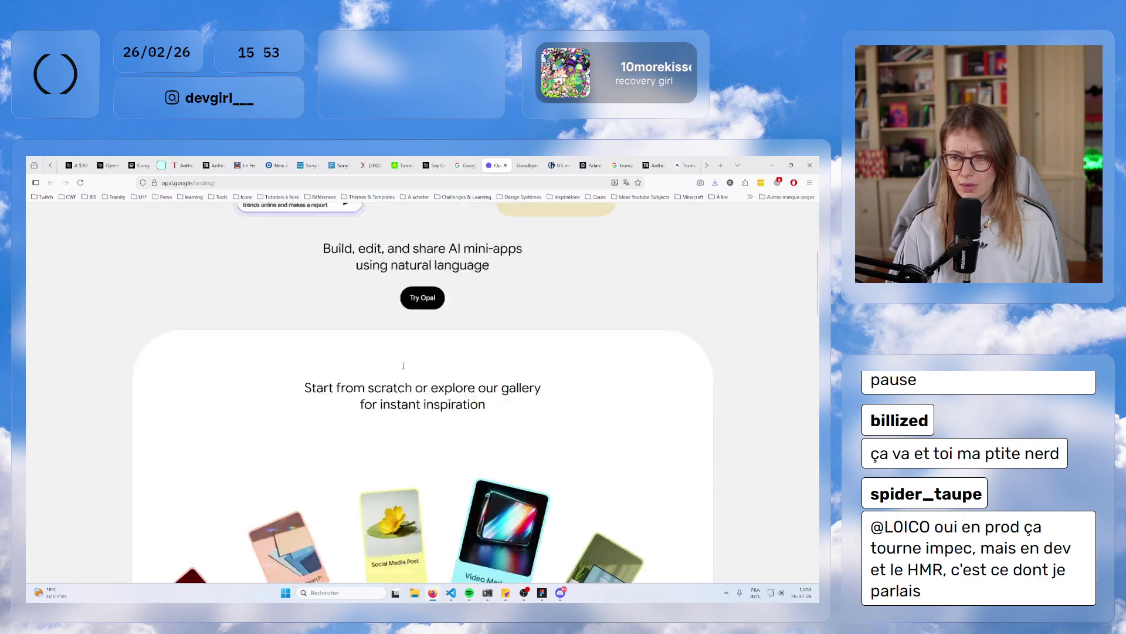
- Scroll the Opal landing page back up before moving to the Sony article
{"action": "scroll", "coordinate": [404, 369], "scroll_direction": "up", "scroll_amount": 5}
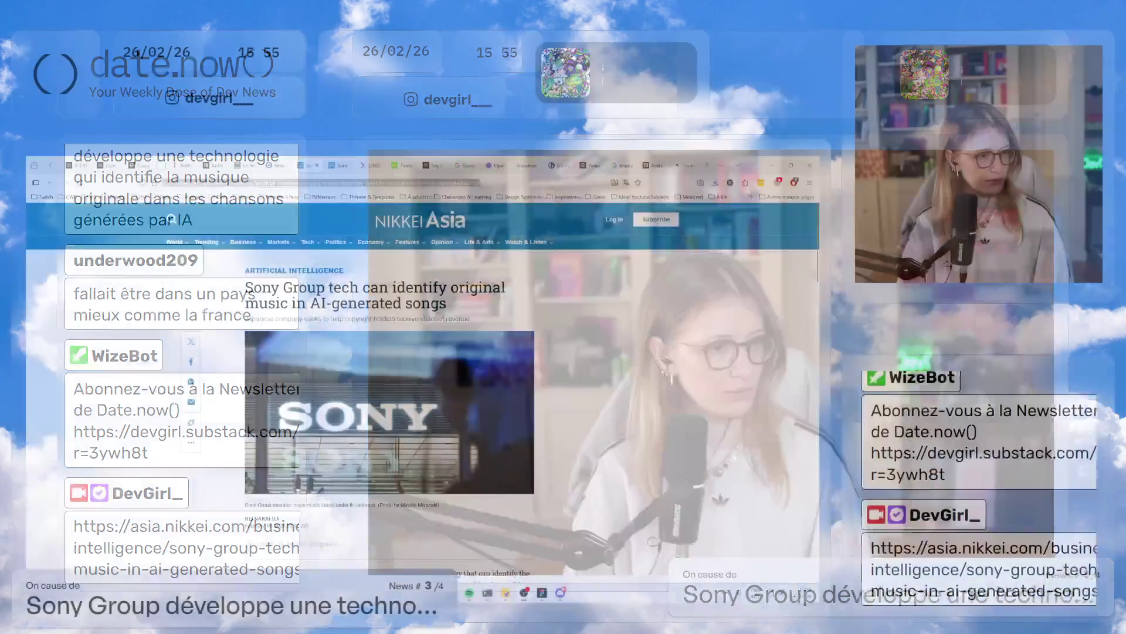
- Zoom the Sony AI-music article to 200% and scroll down to its opening paragraph
{"action": "scroll", "coordinate": [612, 433], "scroll_direction": "up", "scroll_amount": 4}
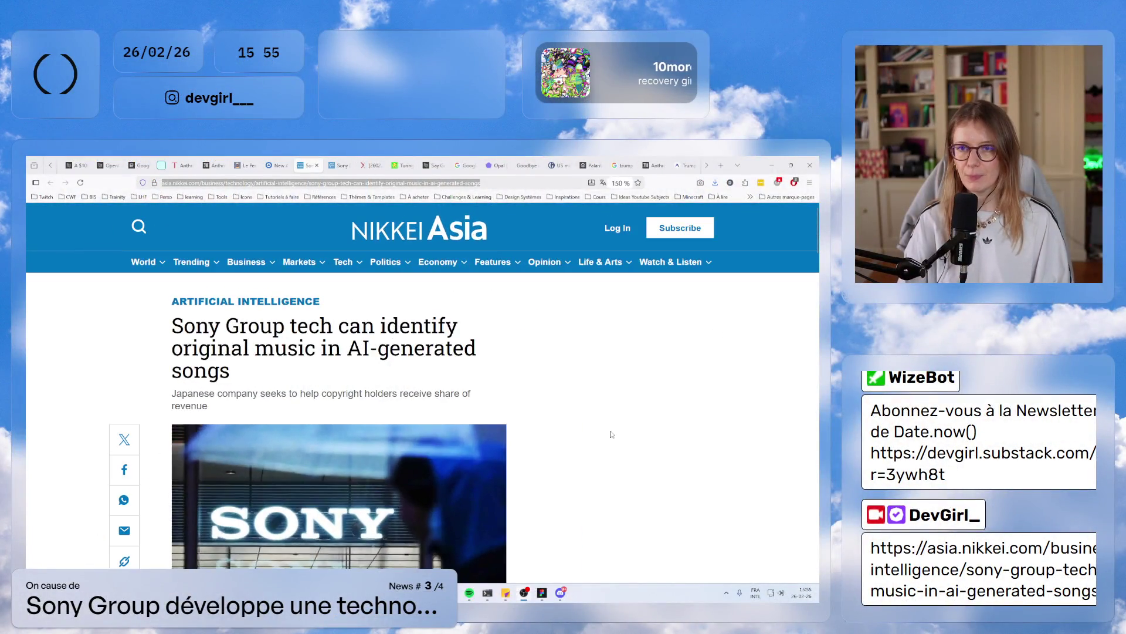
{"action": "scroll", "coordinate": [611, 434], "scroll_direction": "up", "scroll_amount": 3}
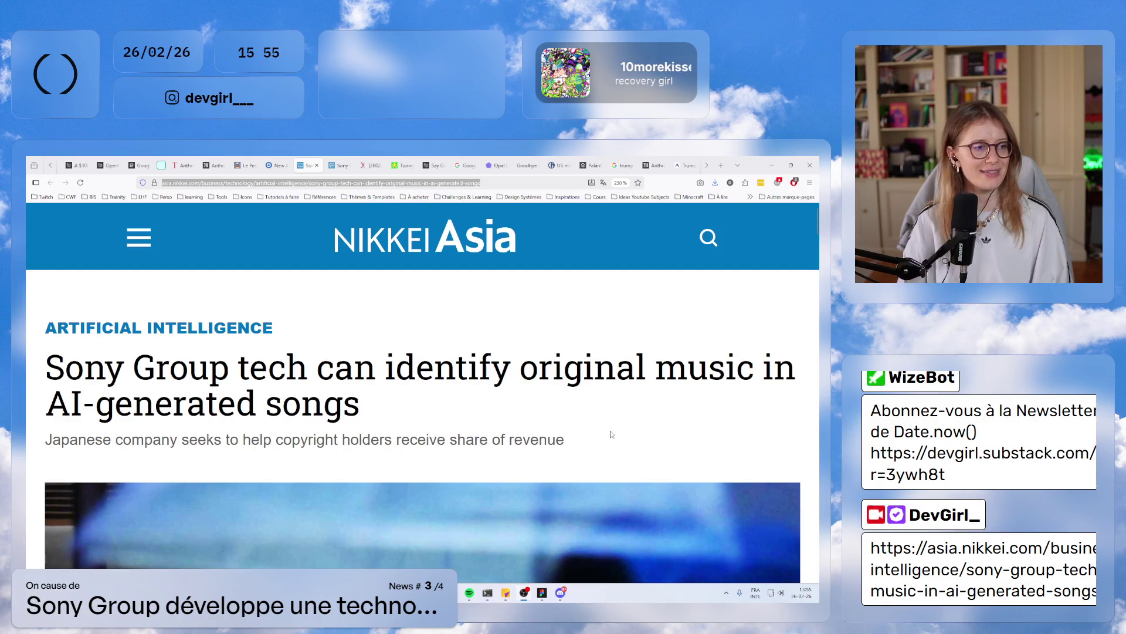
{"action": "scroll", "coordinate": [611, 434], "scroll_direction": "down", "scroll_amount": 3}
{"action": "scroll", "coordinate": [613, 425], "scroll_direction": "up", "scroll_amount": 2}
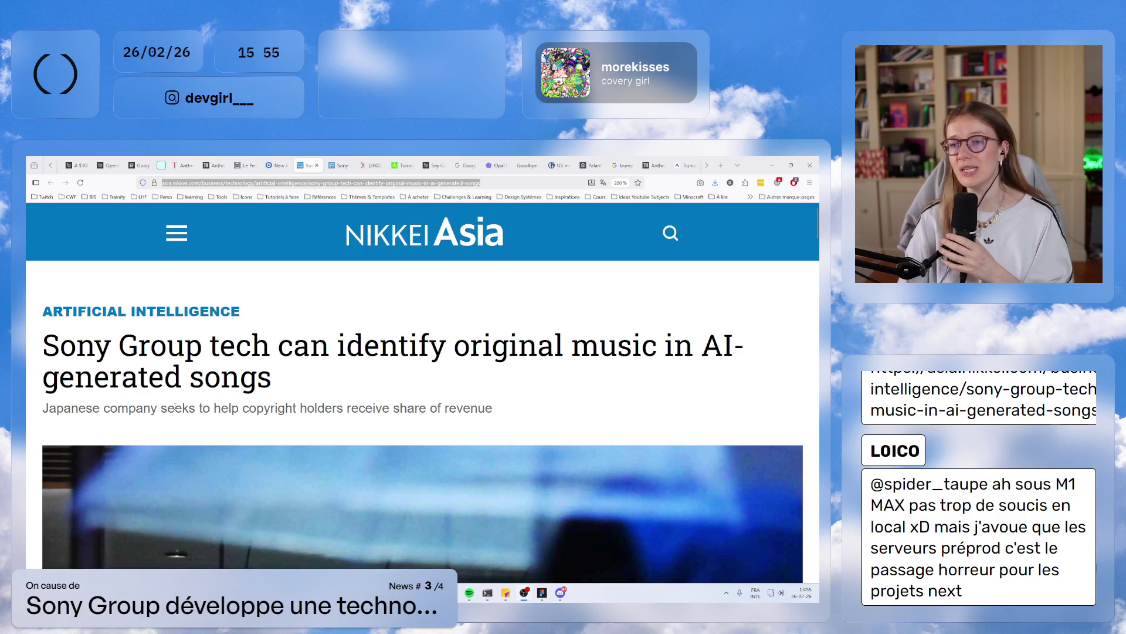
{"action": "scroll", "coordinate": [176, 407], "scroll_direction": "down", "scroll_amount": 10}
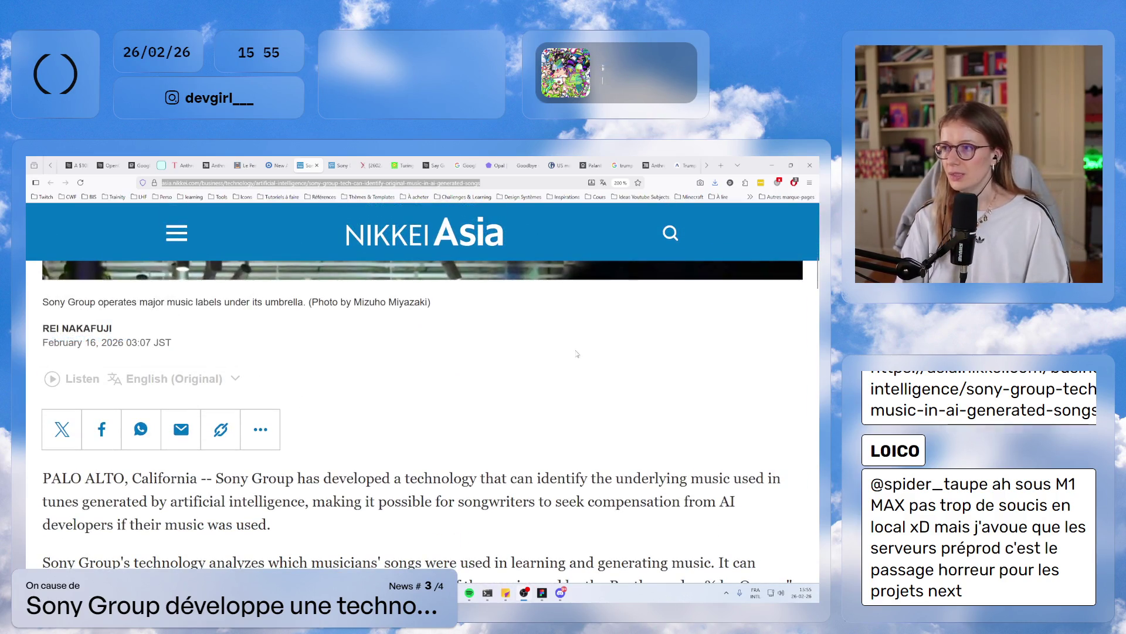
- Highlight the opening dateline, then the phrase about analyzing which musicians' songs were used
{"action": "scroll", "coordinate": [506, 372], "scroll_direction": "down", "scroll_amount": 3}
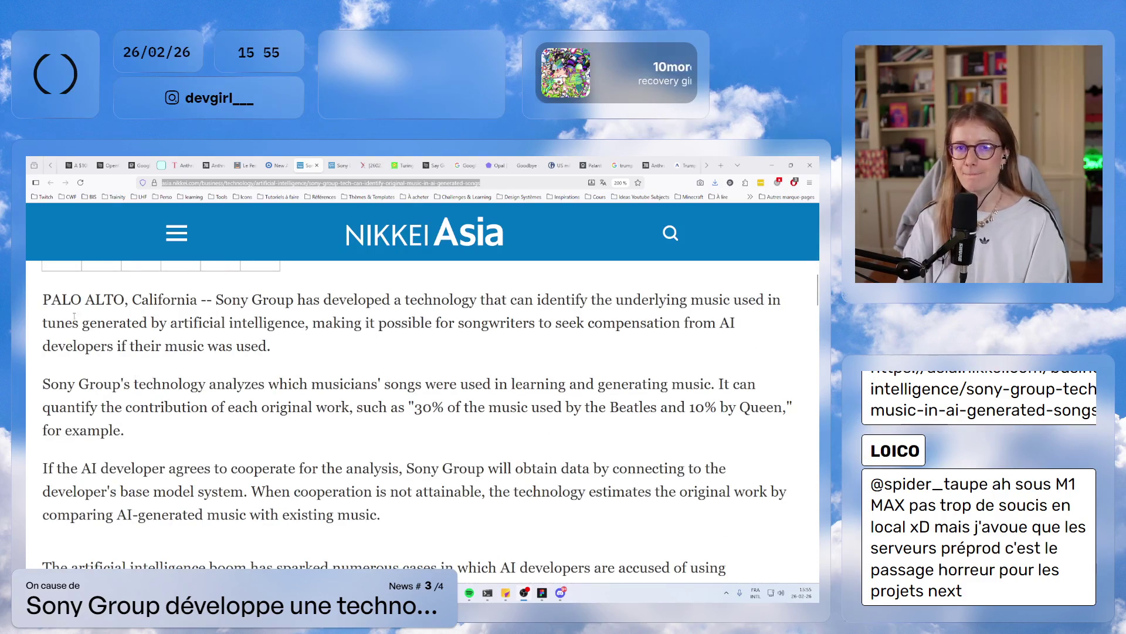
{"action": "left_click_drag", "start_coordinate": [60, 302], "coordinate": [252, 301]}
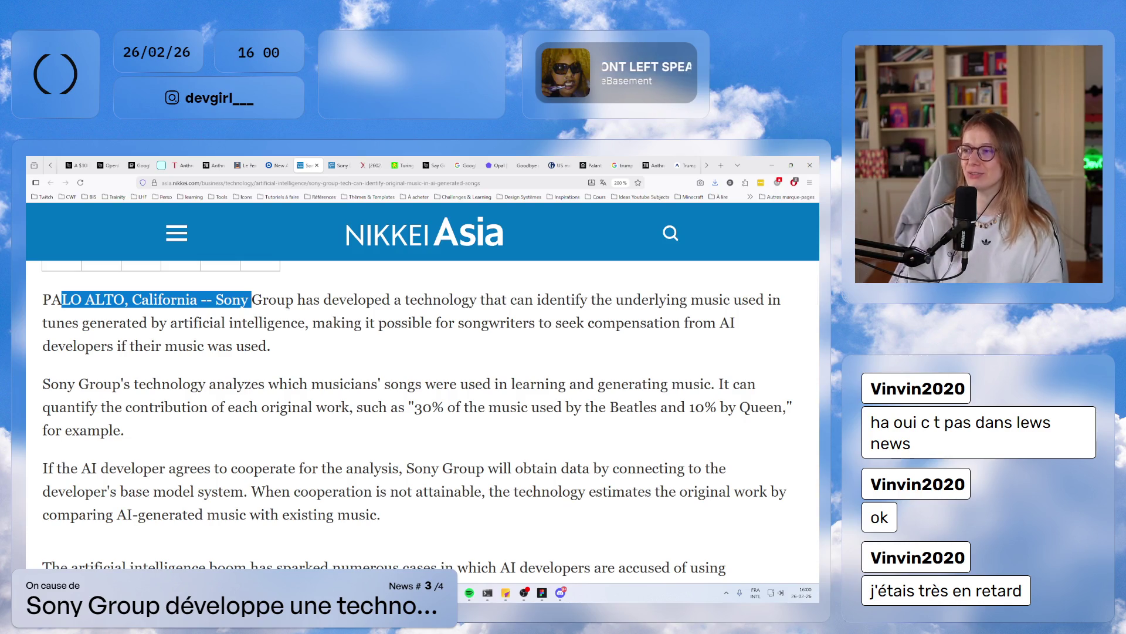
{"action": "left_click_drag", "start_coordinate": [183, 384], "coordinate": [408, 384]}
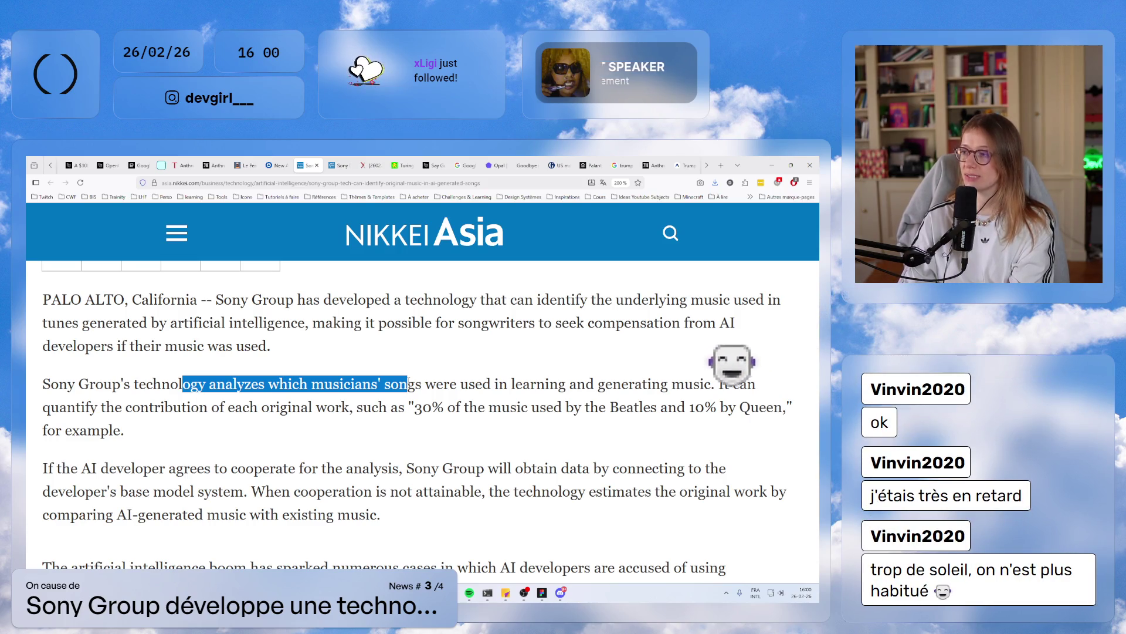
- Read further down, highlighting passages including the opening of the AI boom paragraph
{"action": "scroll", "coordinate": [411, 387], "scroll_direction": "down", "scroll_amount": 2}
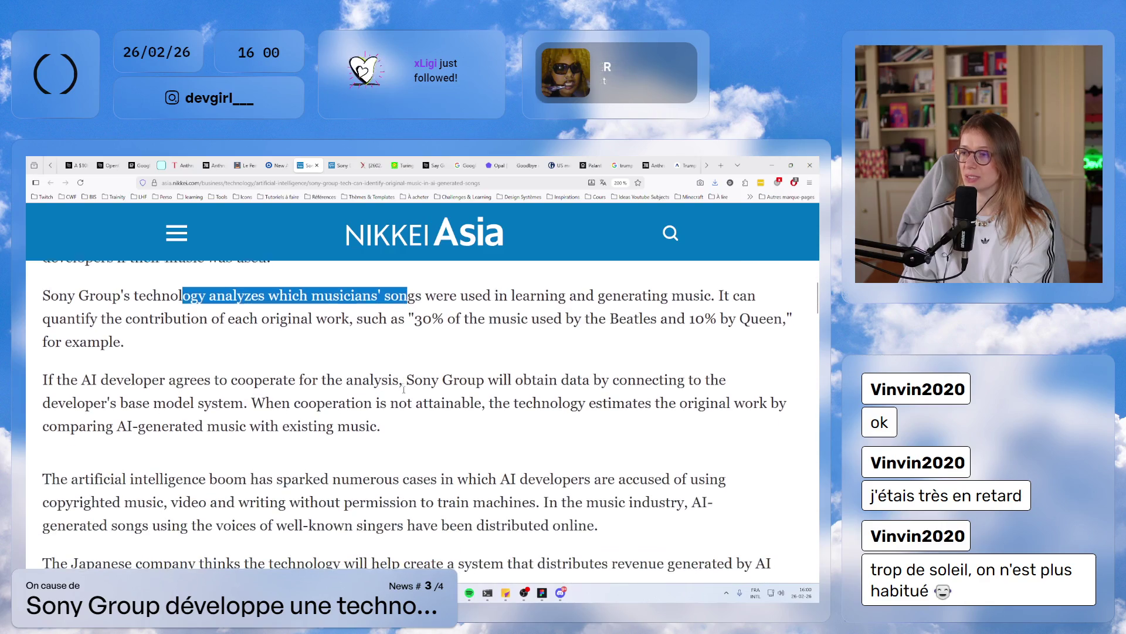
{"action": "left_click_drag", "start_coordinate": [159, 379], "coordinate": [401, 380]}
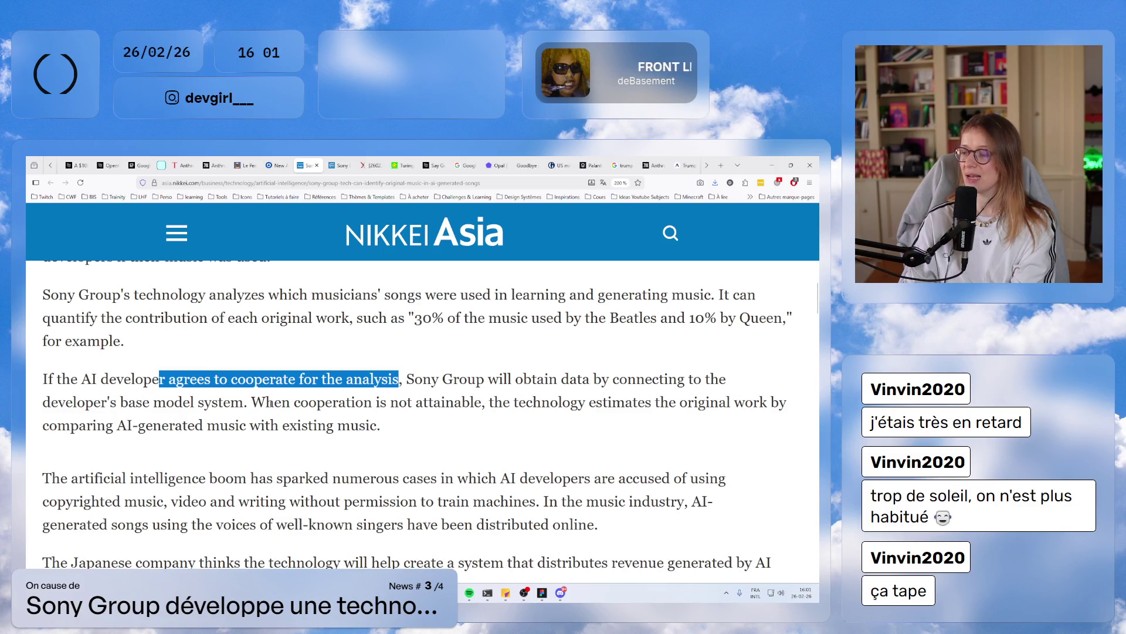
{"action": "scroll", "coordinate": [271, 397], "scroll_direction": "down", "scroll_amount": 2}
{"action": "left_click_drag", "start_coordinate": [228, 337], "coordinate": [314, 336]}
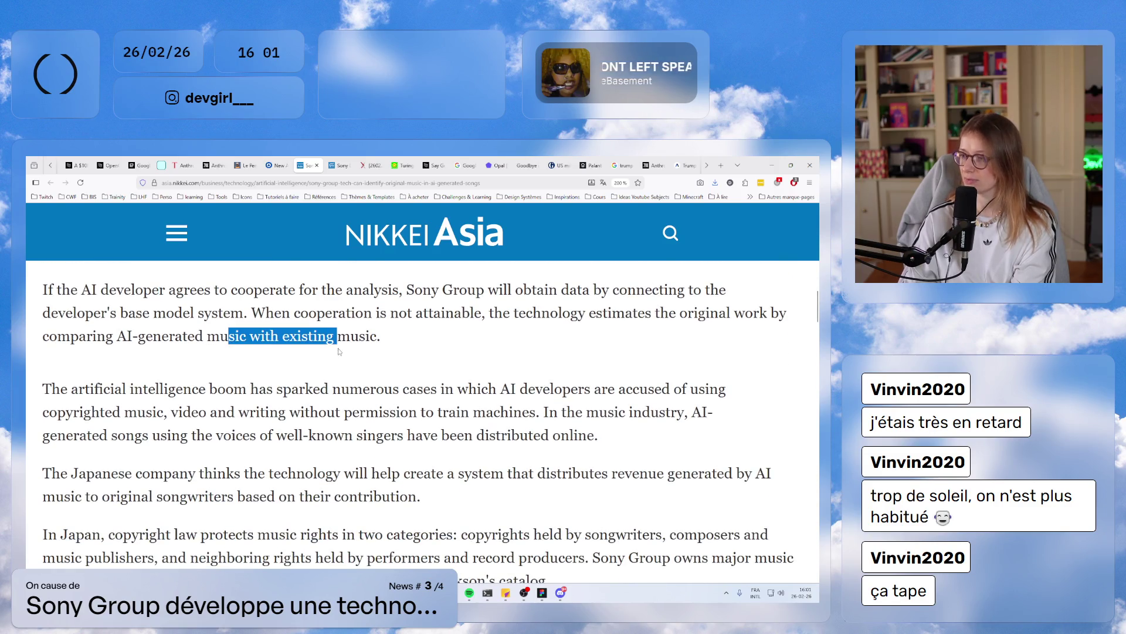
{"action": "scroll", "coordinate": [235, 353], "scroll_direction": "down", "scroll_amount": 2}
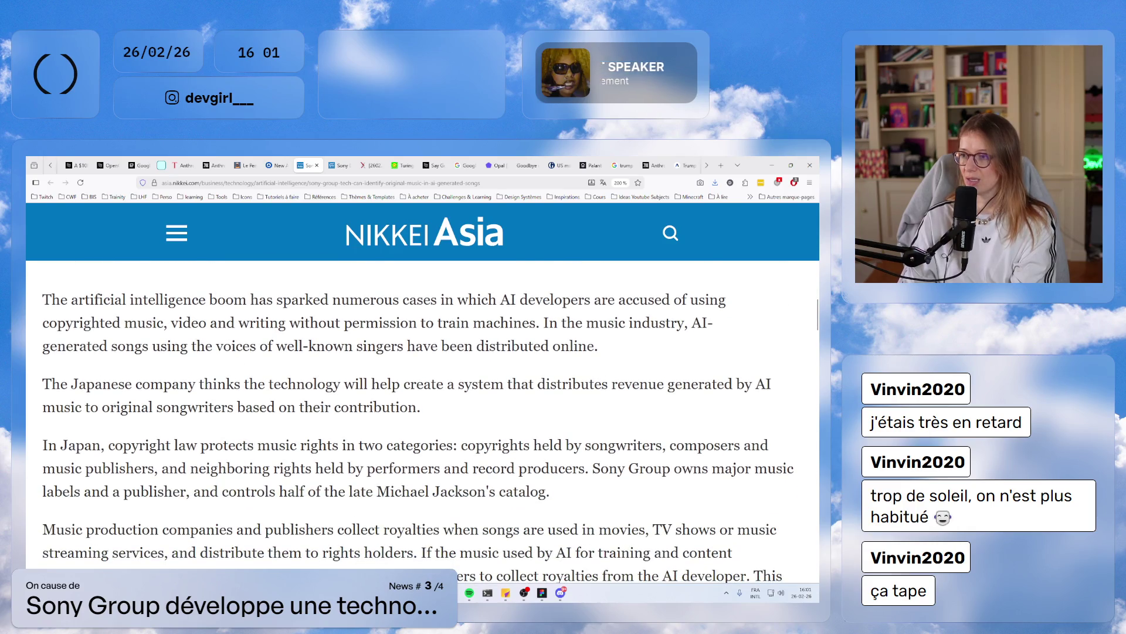
{"action": "left_click_drag", "start_coordinate": [155, 299], "coordinate": [321, 299]}
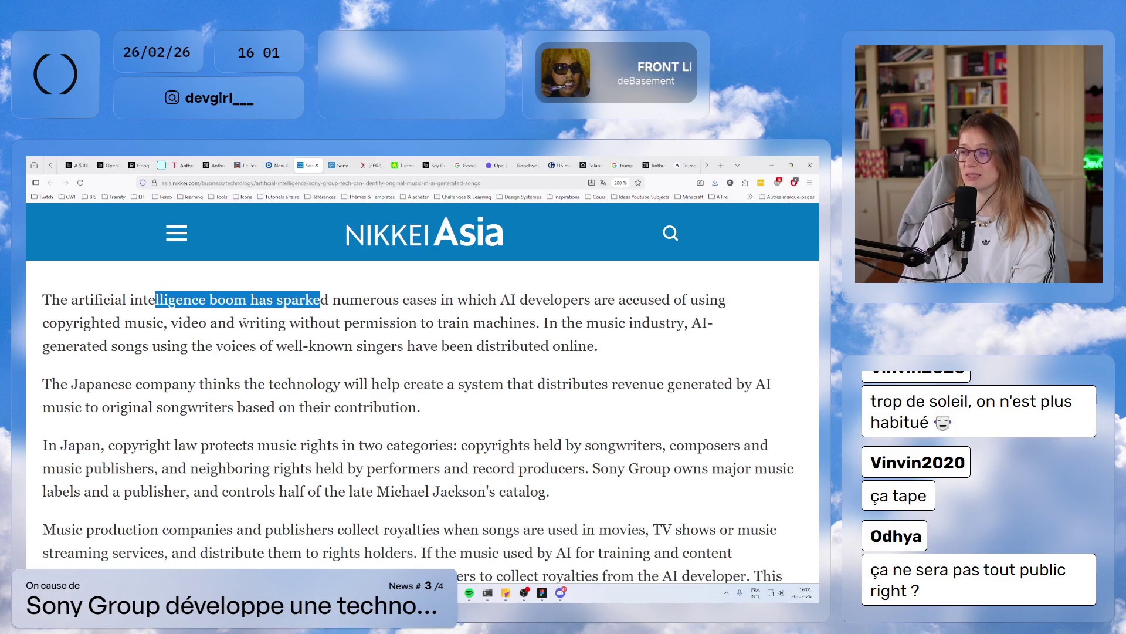
{"action": "scroll", "coordinate": [261, 338], "scroll_direction": "down", "scroll_amount": 2}
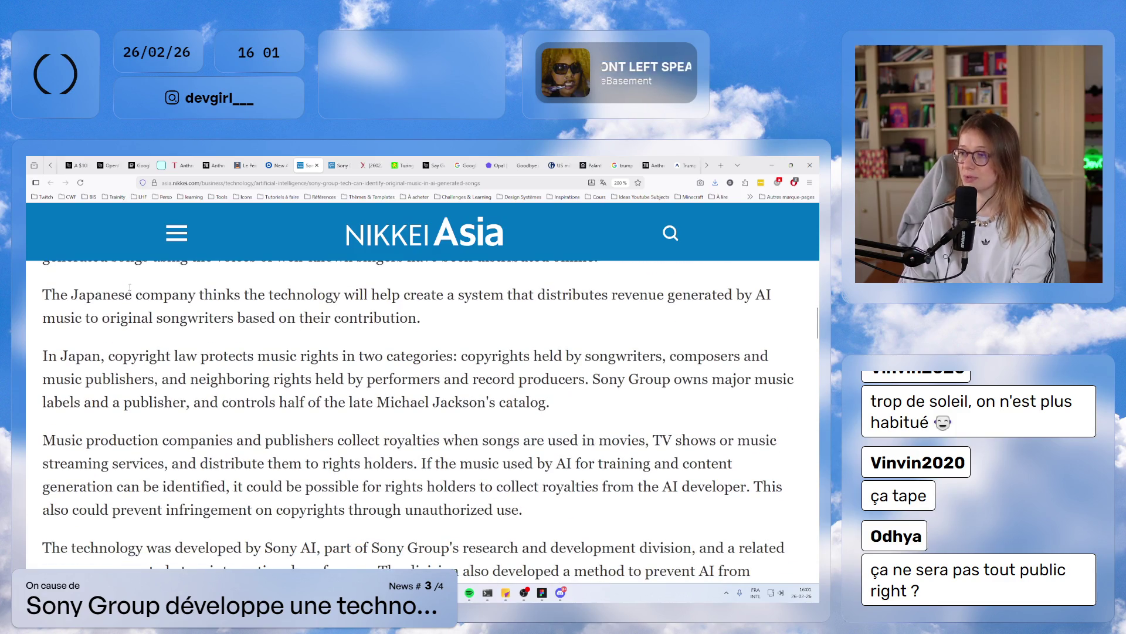
- Highlight the Japanese company sentence and the one on revenue for original songwriters
{"action": "left_click_drag", "start_coordinate": [126, 293], "coordinate": [189, 294]}
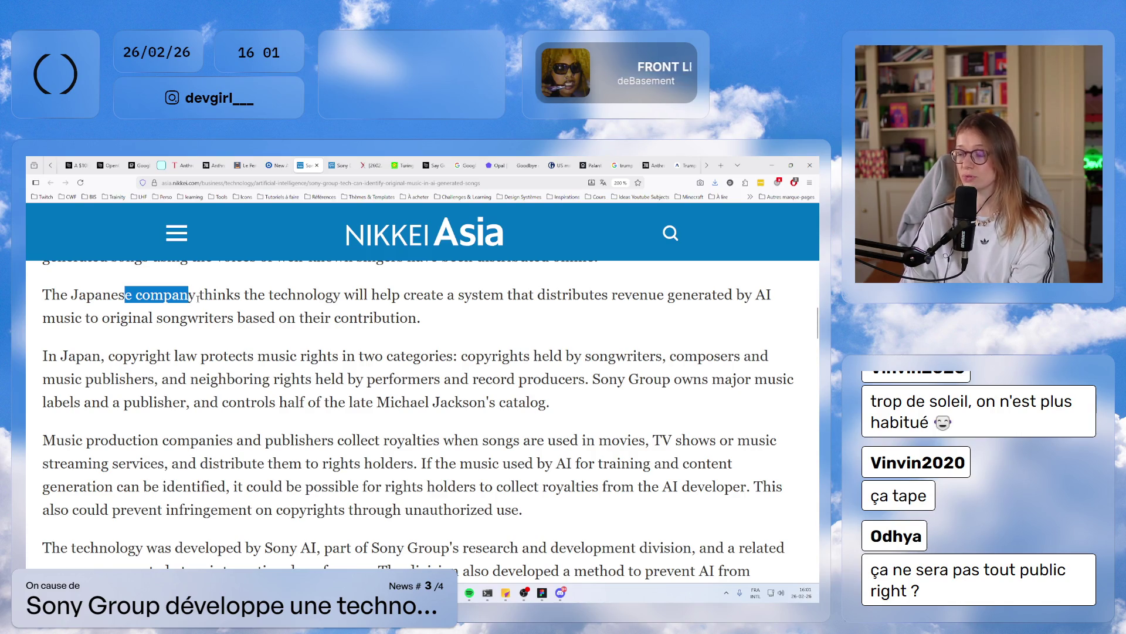
{"action": "left_click_drag", "start_coordinate": [382, 317], "coordinate": [47, 288]}
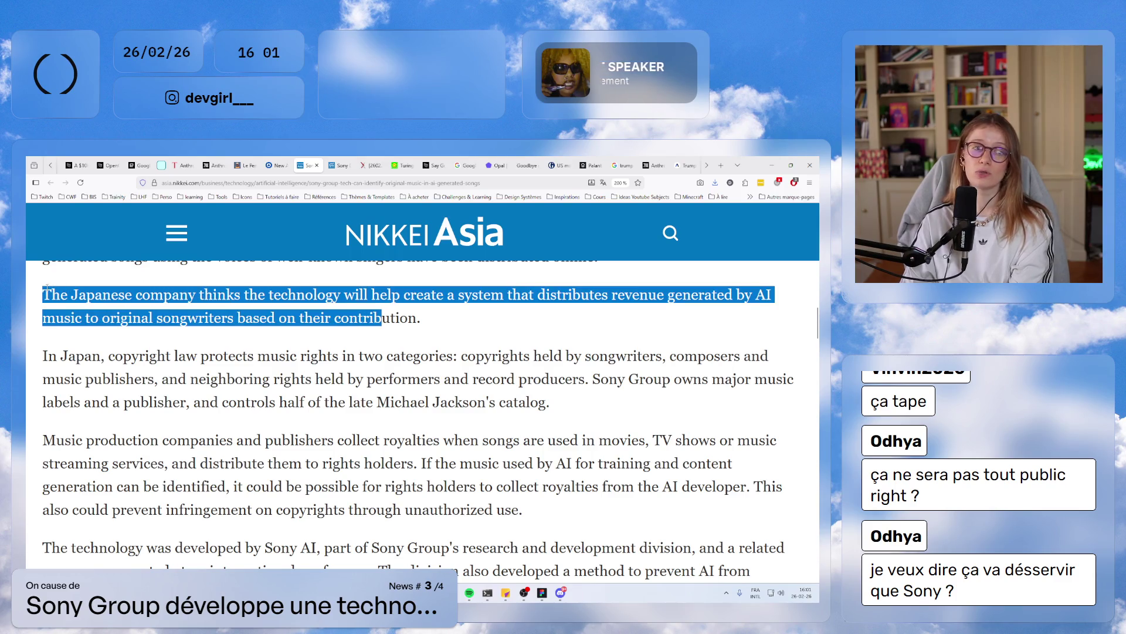
{"action": "scroll", "coordinate": [253, 357], "scroll_direction": "down", "scroll_amount": 1}
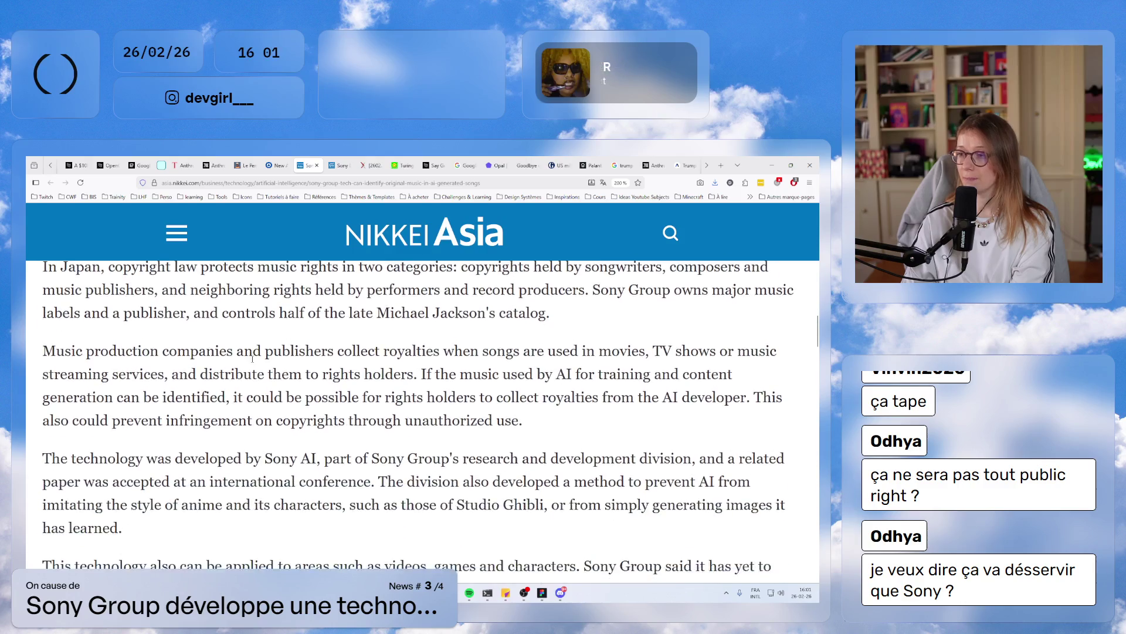
{"action": "scroll", "coordinate": [253, 357], "scroll_direction": "up", "scroll_amount": 1}
- Highlight Japan's two copyright categories, then the royalties from movies, TV and streaming
{"action": "left_click", "coordinate": [82, 363]}
{"action": "left_click_drag", "start_coordinate": [82, 363], "coordinate": [135, 378]}
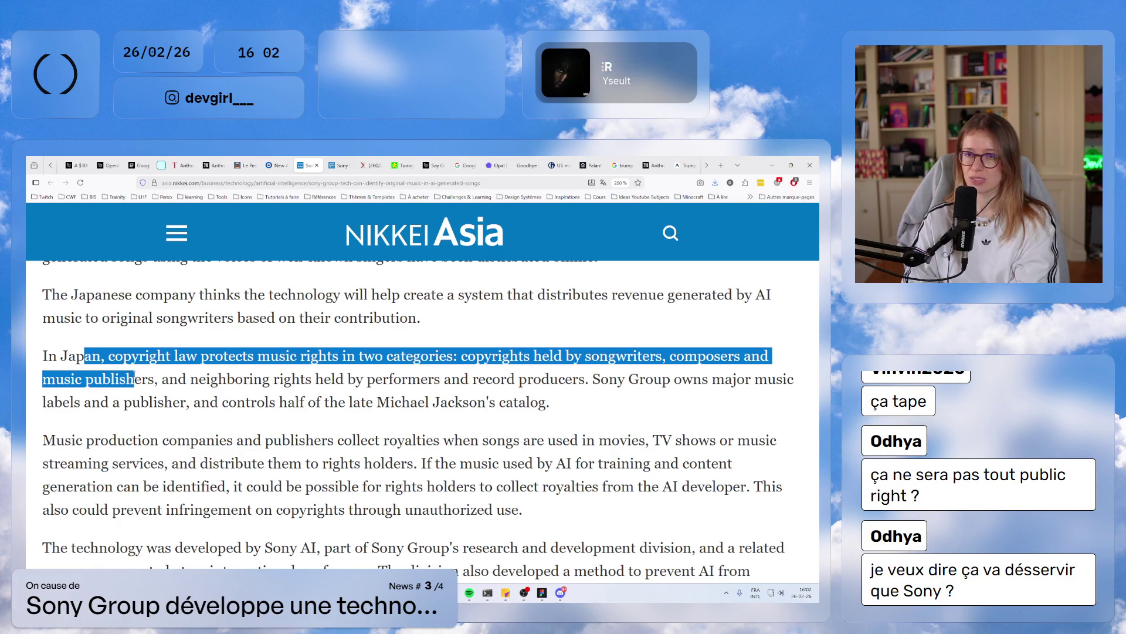
{"action": "scroll", "coordinate": [86, 353], "scroll_direction": "down", "scroll_amount": 3}
{"action": "scroll", "coordinate": [85, 353], "scroll_direction": "up", "scroll_amount": 2}
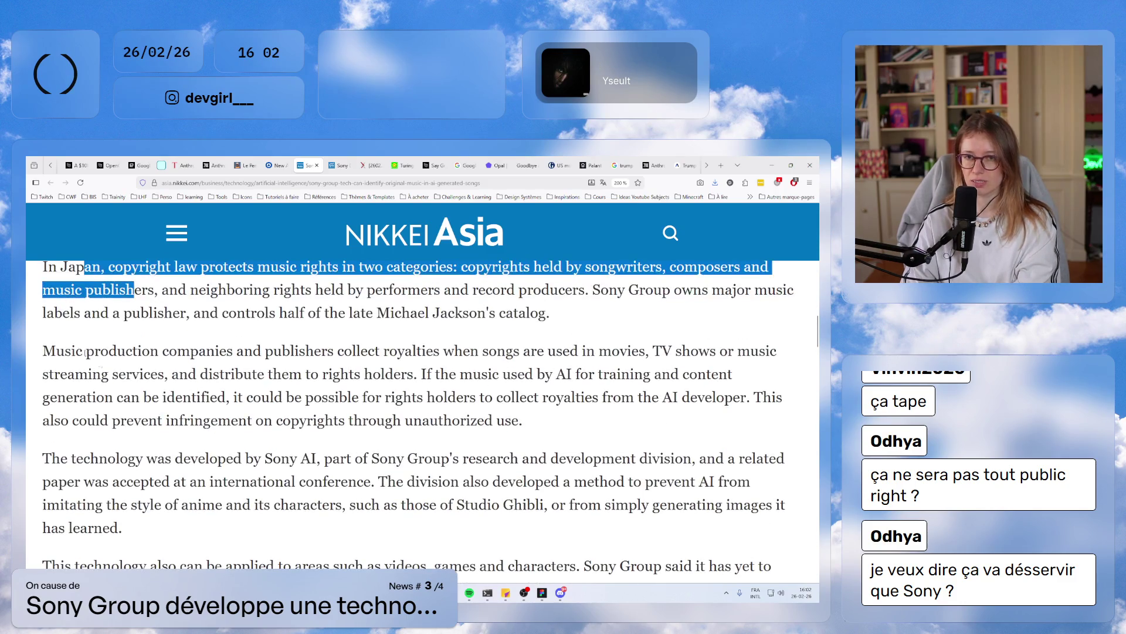
{"action": "mouse_move", "coordinate": [65, 350]}
{"action": "left_mouse_down"}
{"action": "mouse_move", "coordinate": [111, 352]}
{"action": "mouse_move", "coordinate": [144, 374]}
{"action": "left_mouse_up"}
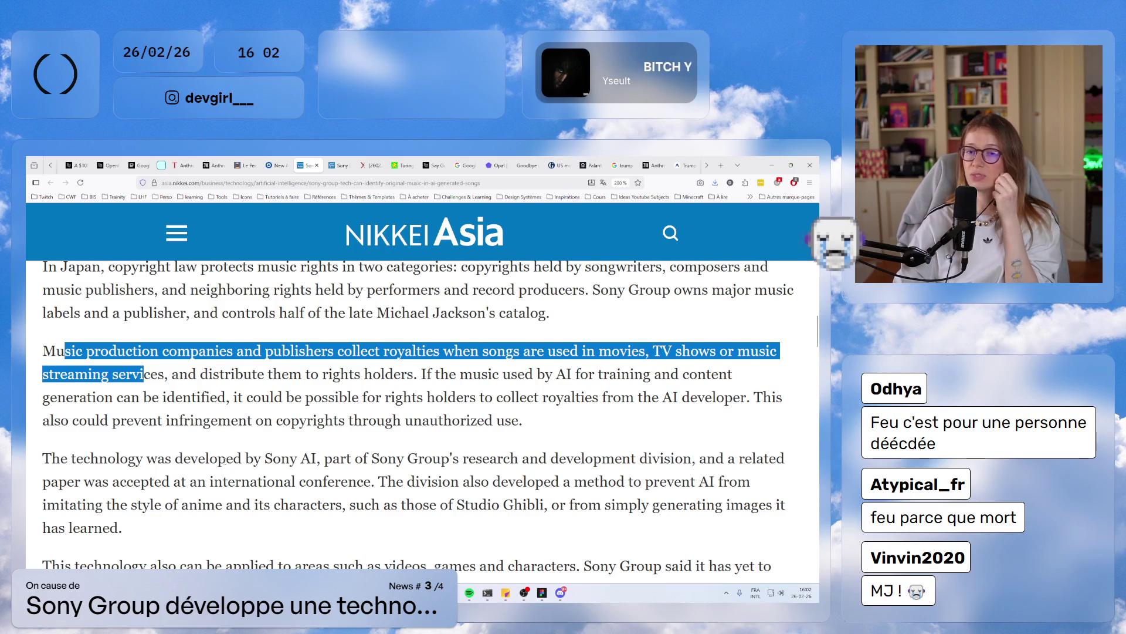
- Highlight from 'developed by Sony AI' through 'such as' in the anime-style paragraph
{"action": "left_click_drag", "start_coordinate": [218, 459], "coordinate": [397, 504]}
{"action": "scroll", "coordinate": [397, 505], "scroll_direction": "down", "scroll_amount": 2}
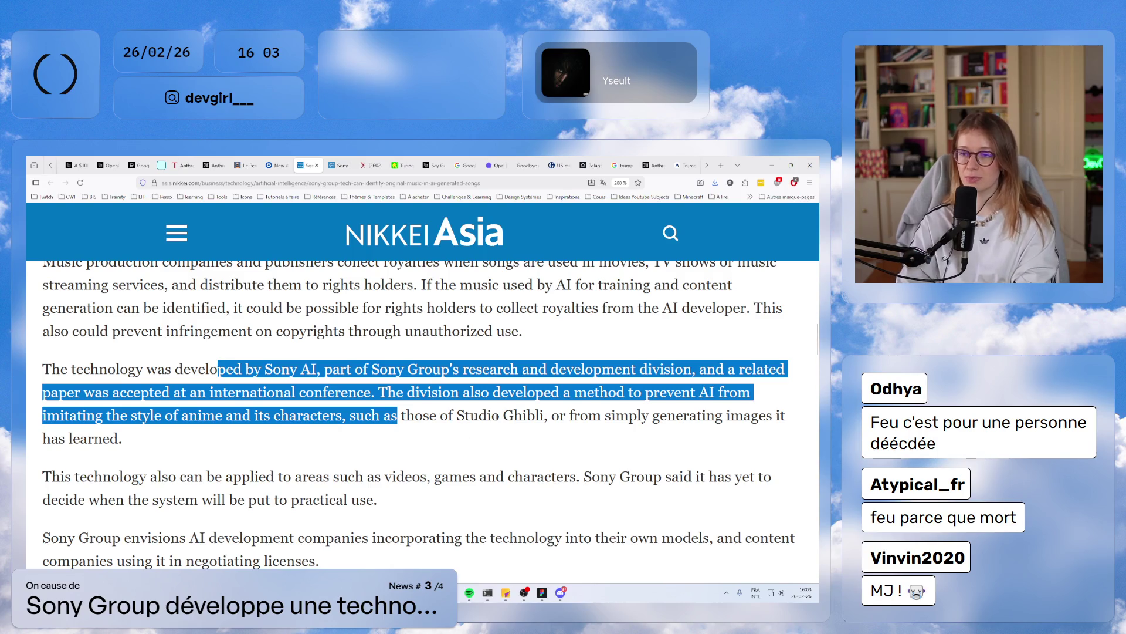
- Highlight Studio Ghibli, the videos/games sentence, and the sentence on negotiating licenses
{"action": "mouse_move", "coordinate": [457, 416]}
{"action": "left_mouse_down"}
{"action": "mouse_move", "coordinate": [549, 416]}
{"action": "mouse_move", "coordinate": [473, 417]}
{"action": "left_mouse_up"}
{"action": "scroll", "coordinate": [461, 464], "scroll_direction": "down", "scroll_amount": 2}
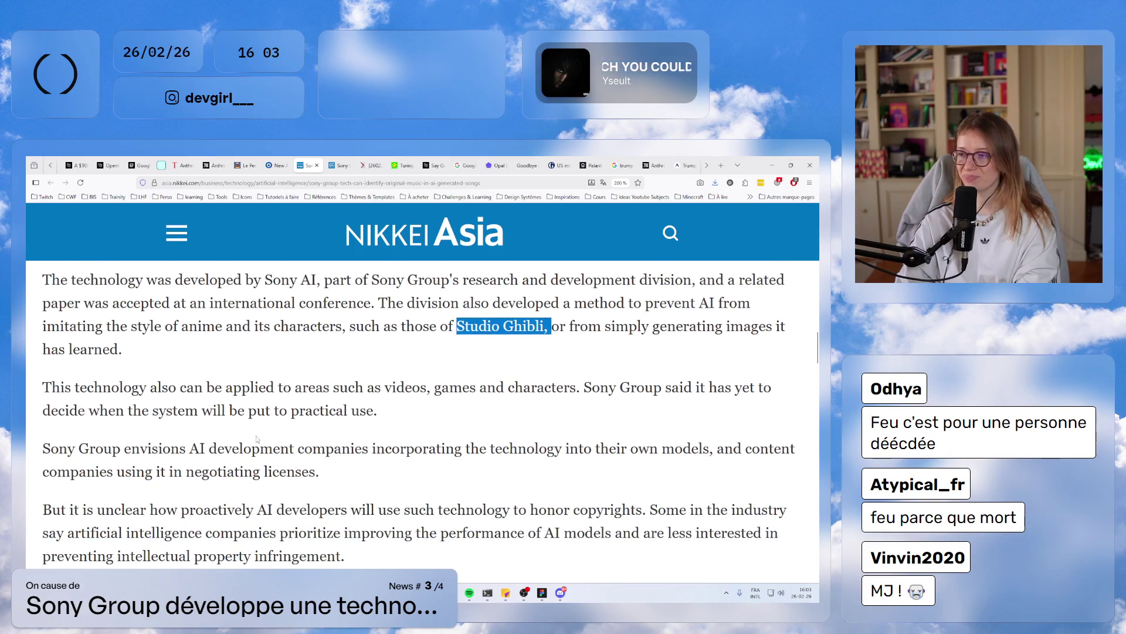
{"action": "left_click_drag", "start_coordinate": [101, 388], "coordinate": [238, 411]}
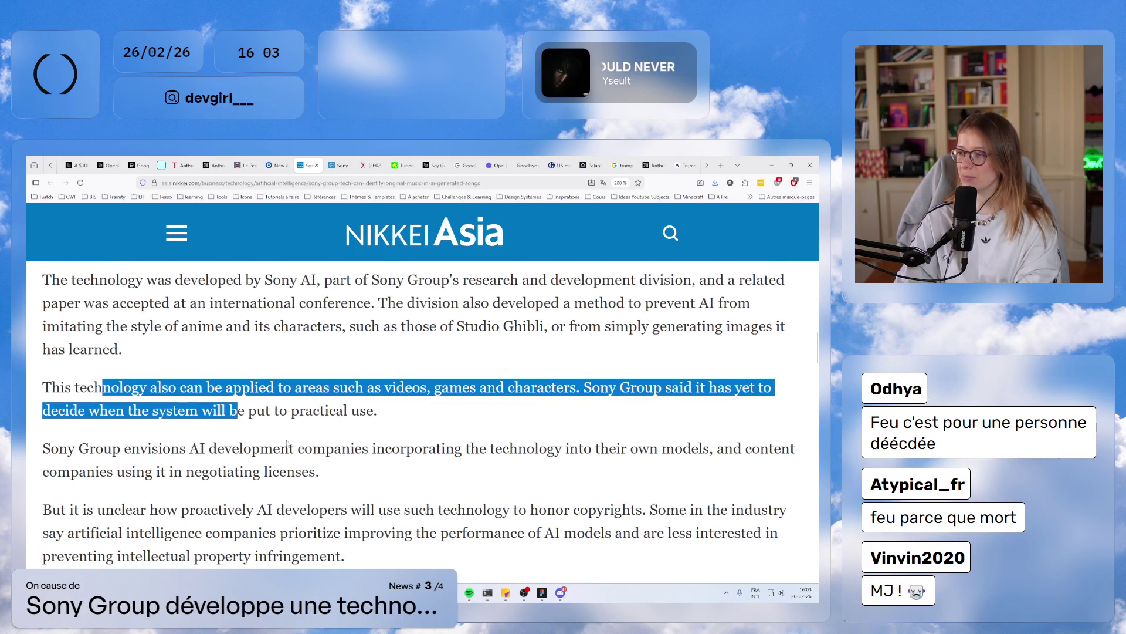
{"action": "scroll", "coordinate": [287, 442], "scroll_direction": "down", "scroll_amount": 2}
{"action": "scroll", "coordinate": [287, 441], "scroll_direction": "up", "scroll_amount": 2}
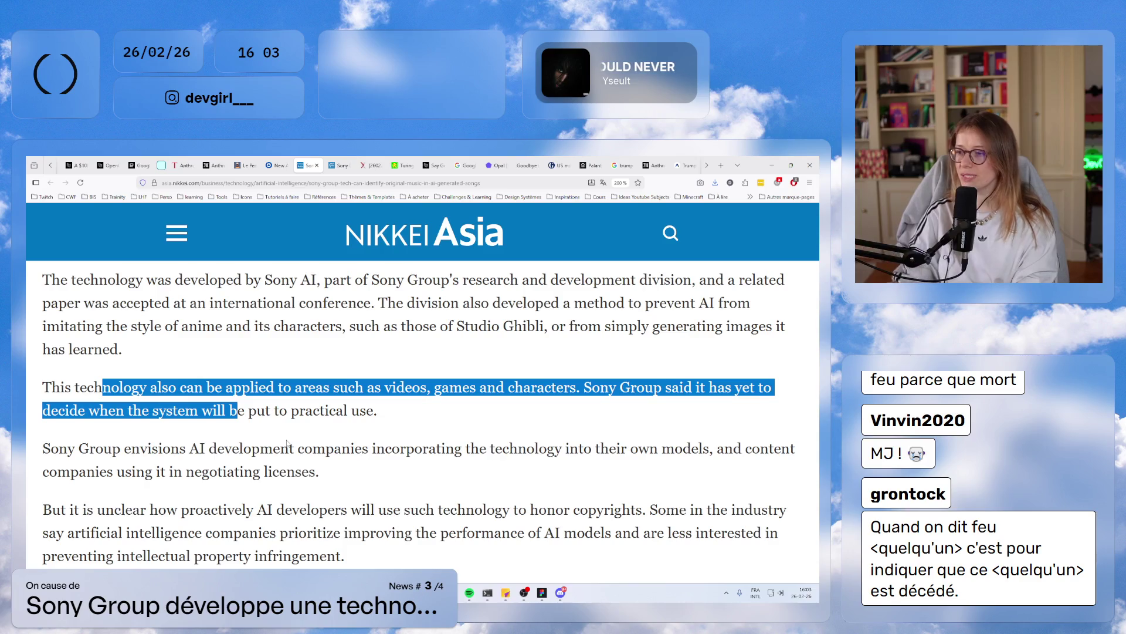
{"action": "left_click_drag", "start_coordinate": [217, 448], "coordinate": [294, 472]}
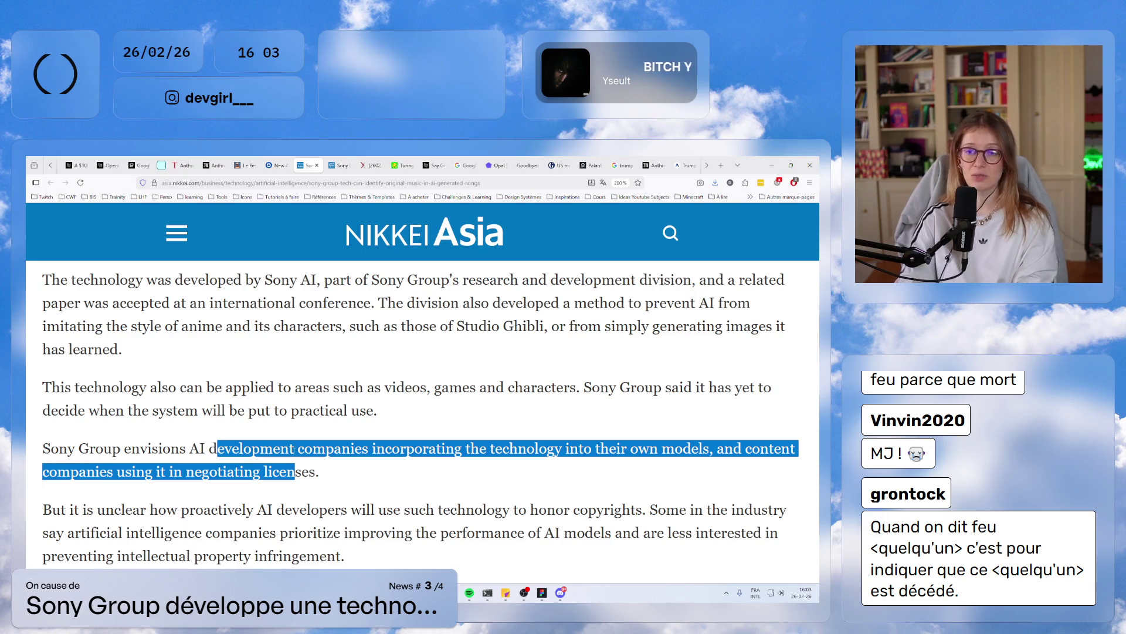
- Select the full 'Sony Group envisions…licenses.' paragraph, briefly the 'unclear how' phrase, then reselect it
{"action": "scroll", "coordinate": [293, 449], "scroll_direction": "down", "scroll_amount": 2}
{"action": "left_click", "coordinate": [219, 386]}
{"action": "left_click_drag", "start_coordinate": [319, 385], "coordinate": [45, 356]}
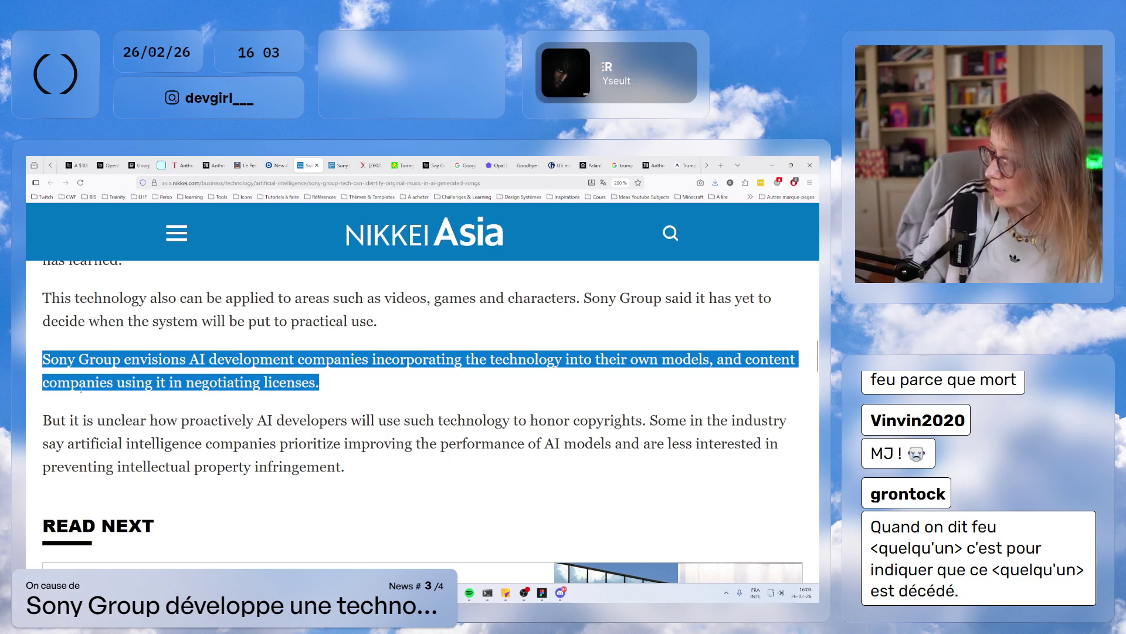
{"action": "left_click_drag", "start_coordinate": [82, 420], "coordinate": [195, 432]}
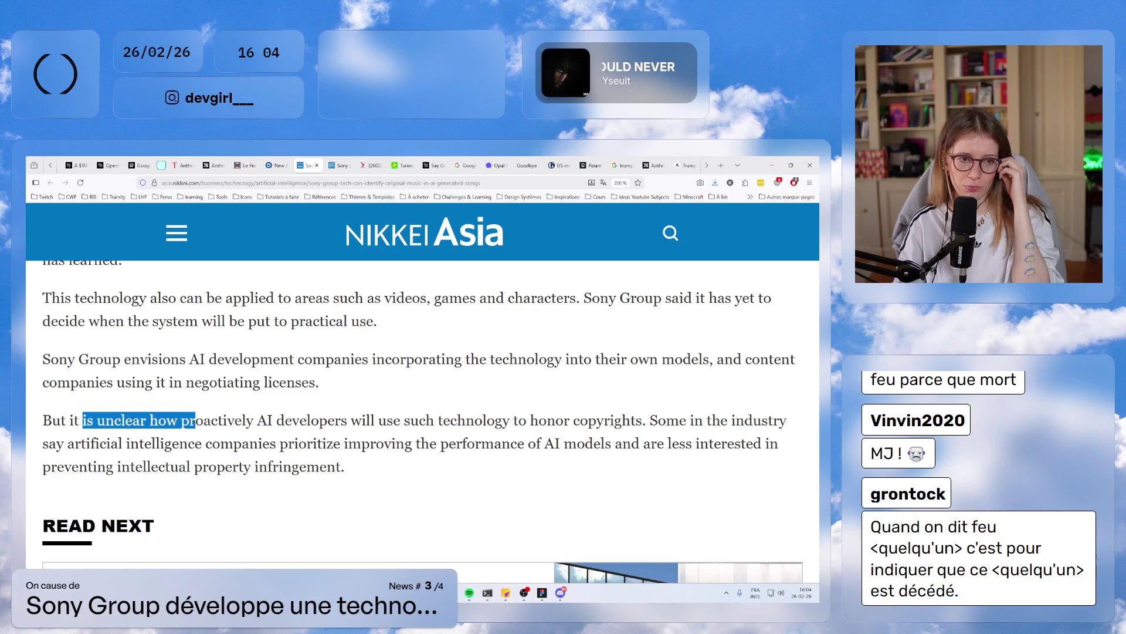
{"action": "mouse_move", "coordinate": [320, 382]}
{"action": "left_mouse_down"}
{"action": "mouse_move", "coordinate": [201, 382]}
{"action": "mouse_move", "coordinate": [50, 359]}
{"action": "left_mouse_up"}
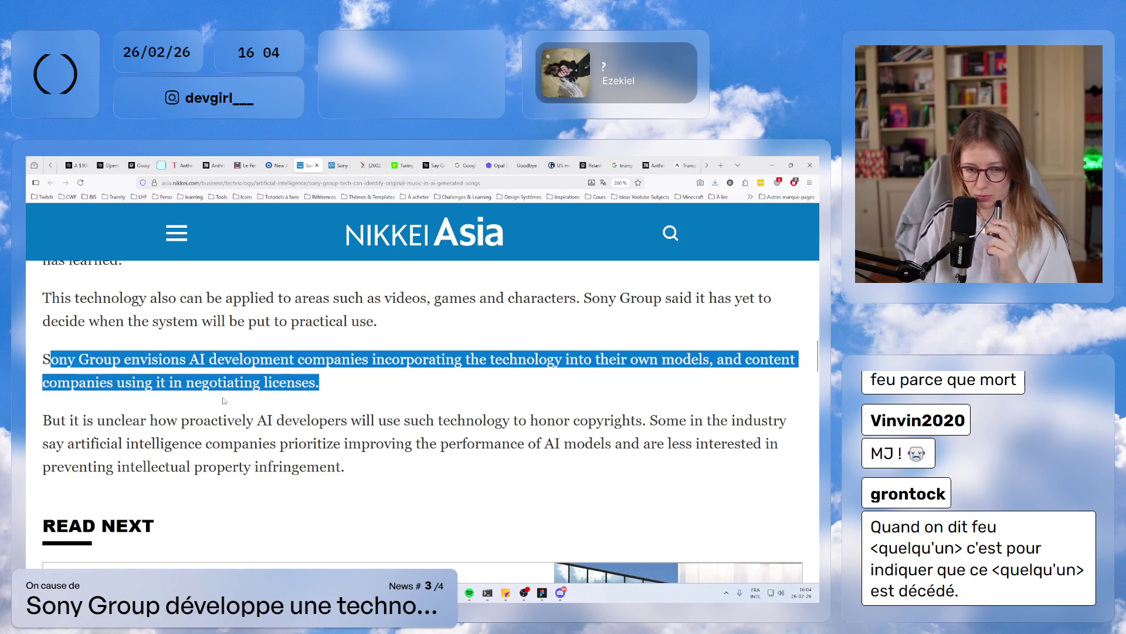
{"action": "scroll", "coordinate": [224, 401], "scroll_direction": "up", "scroll_amount": 3}
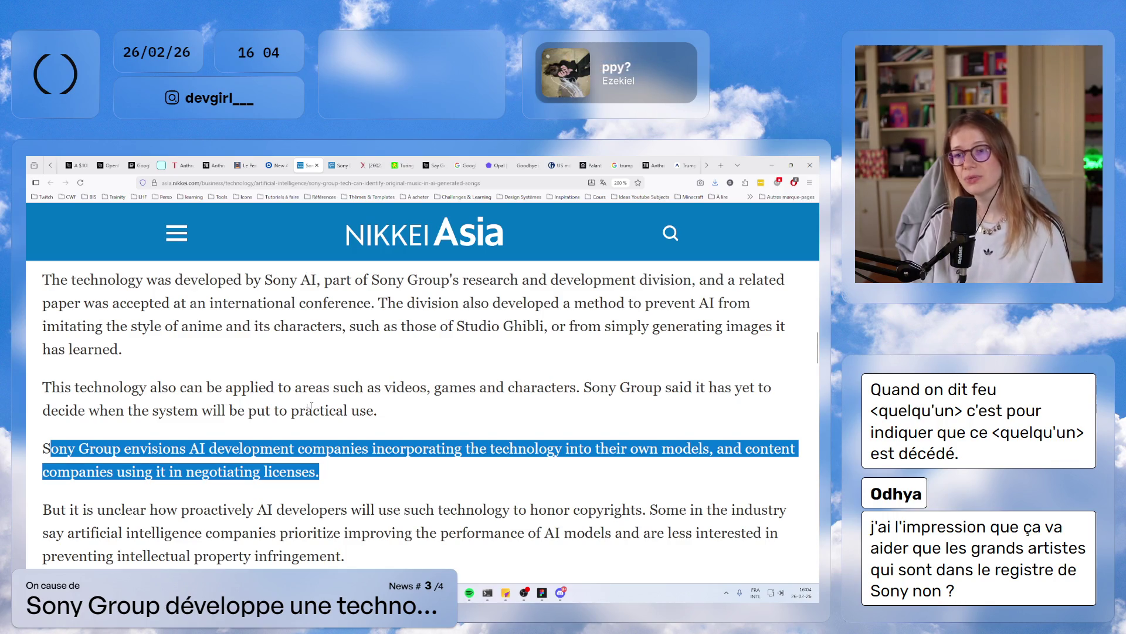
{"action": "scroll", "coordinate": [312, 406], "scroll_direction": "up", "scroll_amount": 2}
{"action": "scroll", "coordinate": [327, 407], "scroll_direction": "up", "scroll_amount": 4}
{"action": "scroll", "coordinate": [327, 408], "scroll_direction": "down", "scroll_amount": 8}
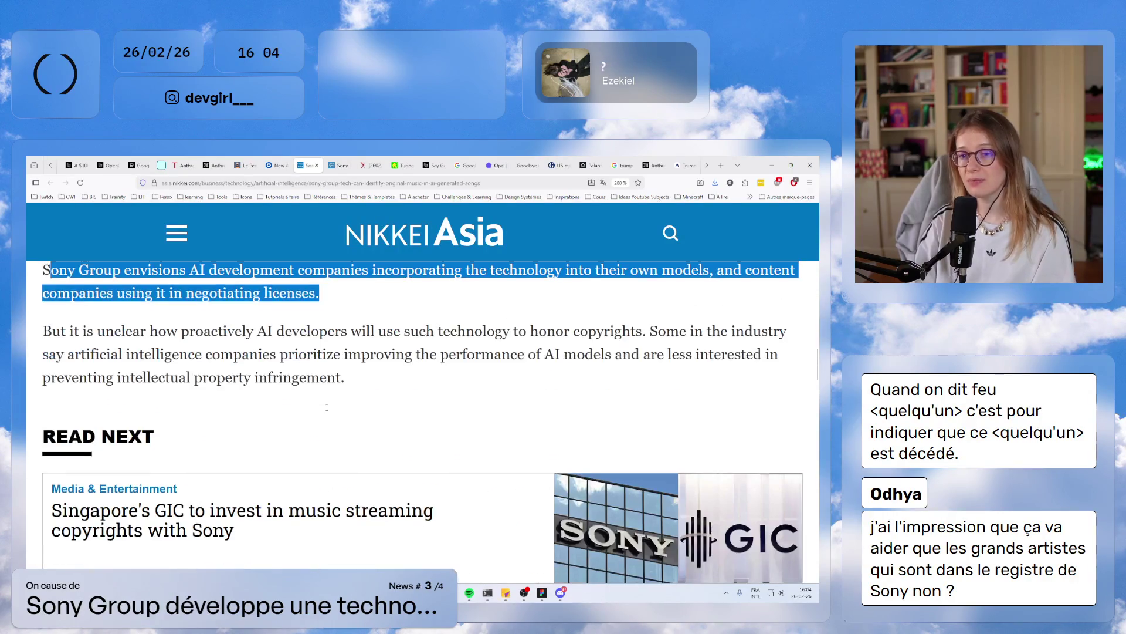
{"action": "scroll", "coordinate": [352, 440], "scroll_direction": "up", "scroll_amount": 3}
{"action": "left_click", "coordinate": [369, 471]}
{"action": "mouse_move", "coordinate": [369, 471]}
{"action": "left_mouse_down"}
{"action": "mouse_move", "coordinate": [212, 449]}
{"action": "mouse_move", "coordinate": [116, 410]}
{"action": "left_mouse_up"}
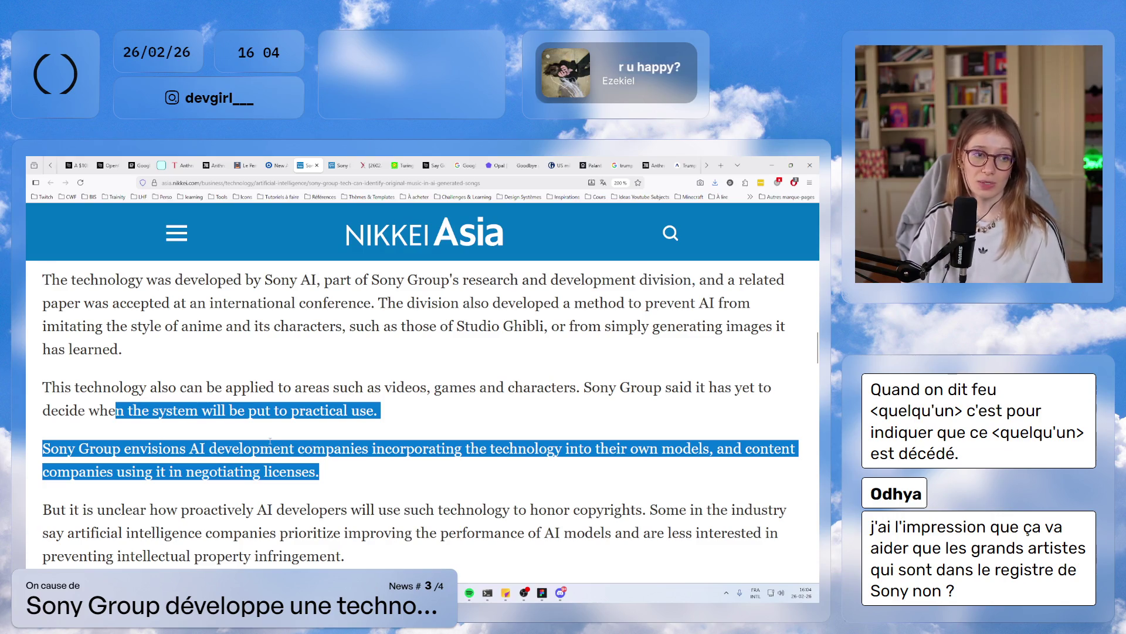
{"action": "left_click", "coordinate": [320, 440]}
{"action": "scroll", "coordinate": [320, 440], "scroll_direction": "up", "scroll_amount": 10}
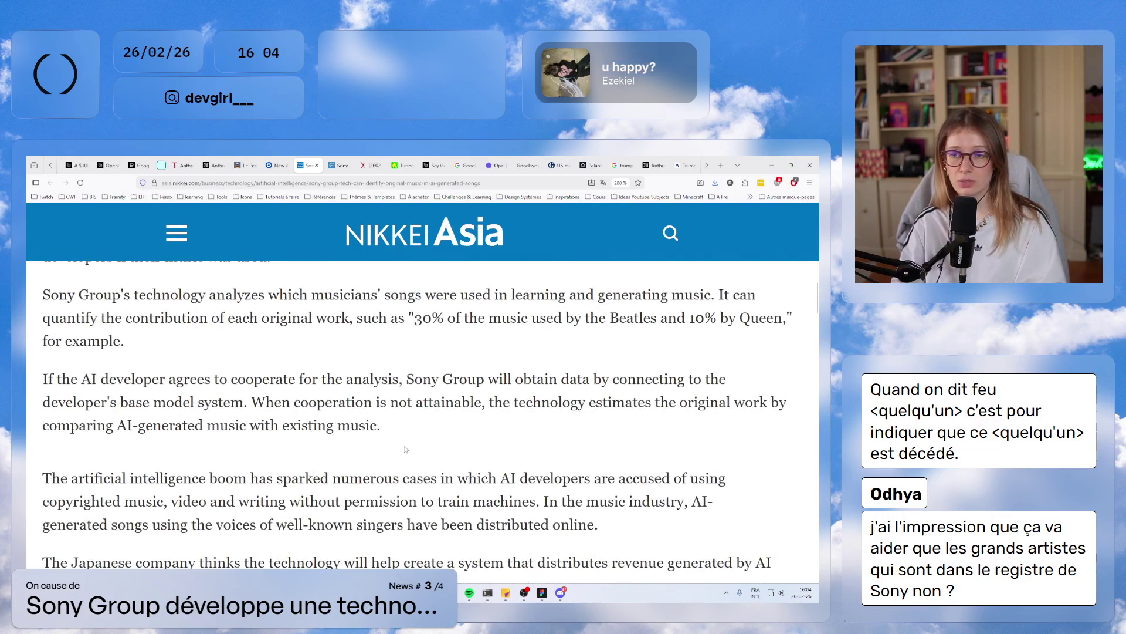
{"action": "scroll", "coordinate": [404, 478], "scroll_direction": "down", "scroll_amount": 10}
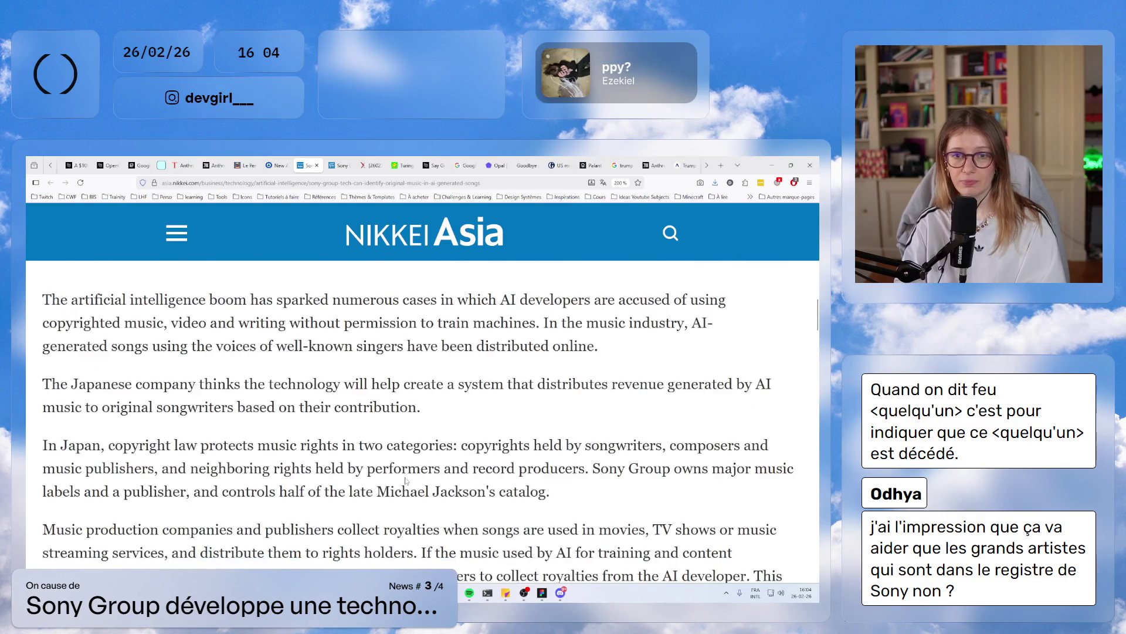
{"action": "scroll", "coordinate": [390, 478], "scroll_direction": "down", "scroll_amount": 2}
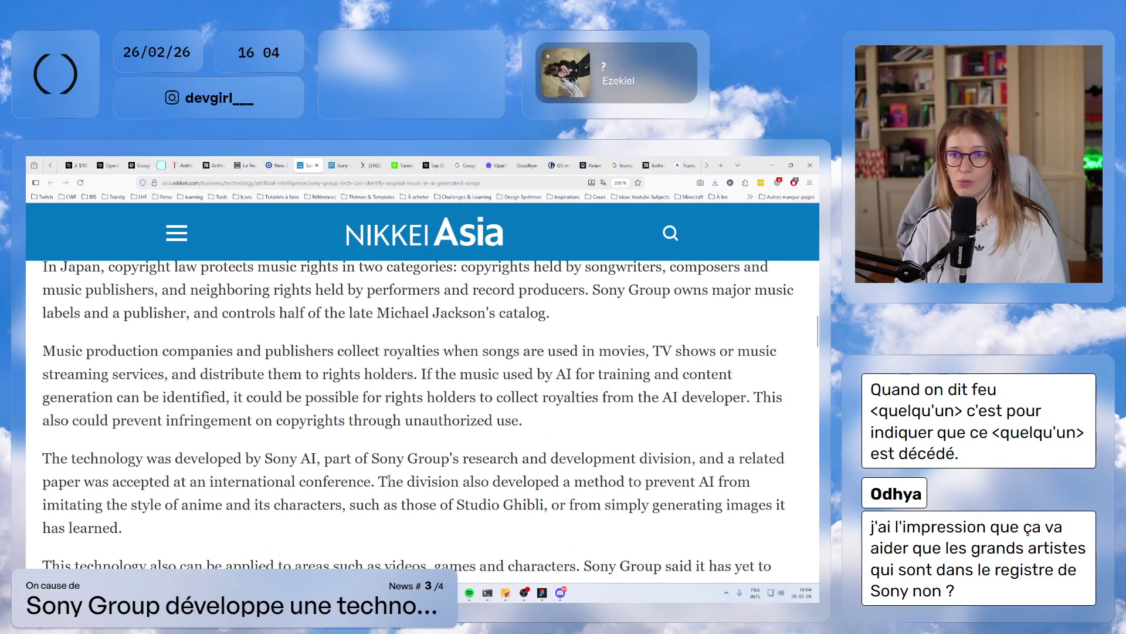
{"action": "scroll", "coordinate": [390, 478], "scroll_direction": "down", "scroll_amount": 2}
{"action": "left_click_drag", "start_coordinate": [118, 499], "coordinate": [320, 560]}
{"action": "left_click", "coordinate": [546, 376]}
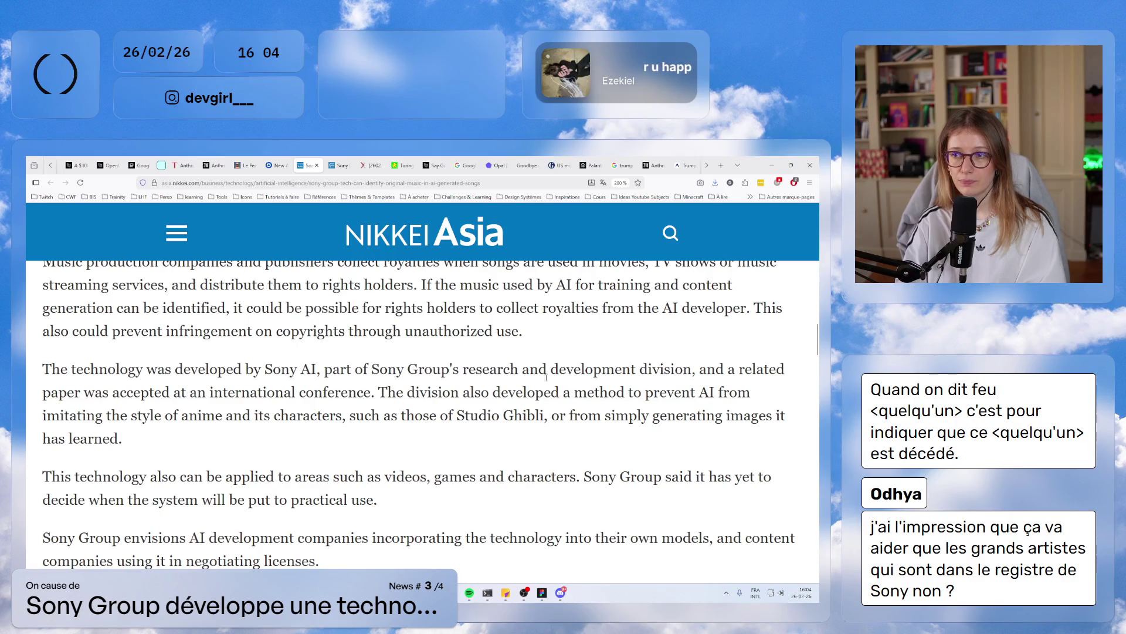
{"action": "mouse_move", "coordinate": [450, 392]}
{"action": "left_mouse_down"}
{"action": "mouse_move", "coordinate": [122, 438]}
{"action": "mouse_move", "coordinate": [177, 415]}
{"action": "mouse_move", "coordinate": [499, 415]}
{"action": "left_mouse_up"}
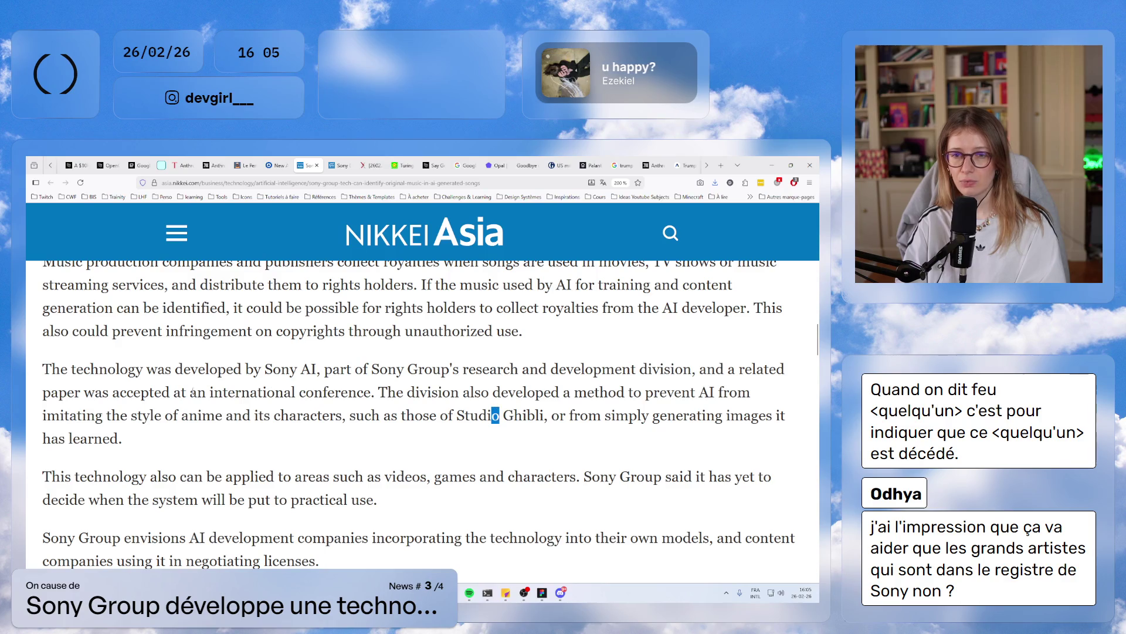
{"action": "left_click_drag", "start_coordinate": [75, 392], "coordinate": [372, 392]}
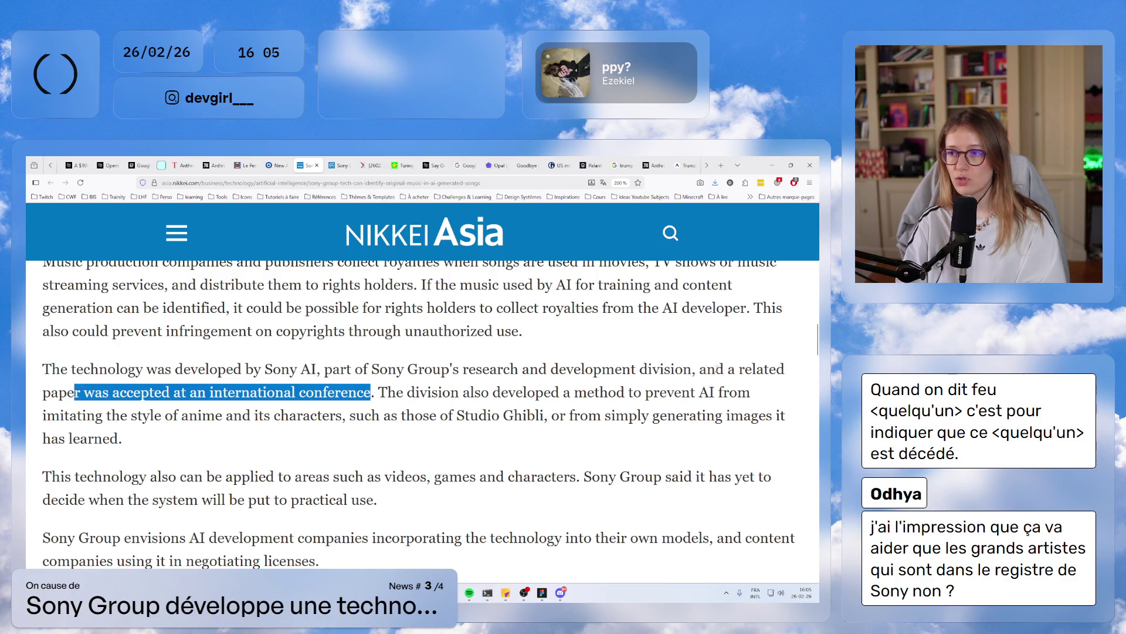
{"action": "mouse_move", "coordinate": [713, 369]}
{"action": "left_mouse_down"}
{"action": "mouse_move", "coordinate": [294, 392]}
{"action": "mouse_move", "coordinate": [305, 392]}
{"action": "left_mouse_up"}
{"action": "left_click", "coordinate": [226, 369]}
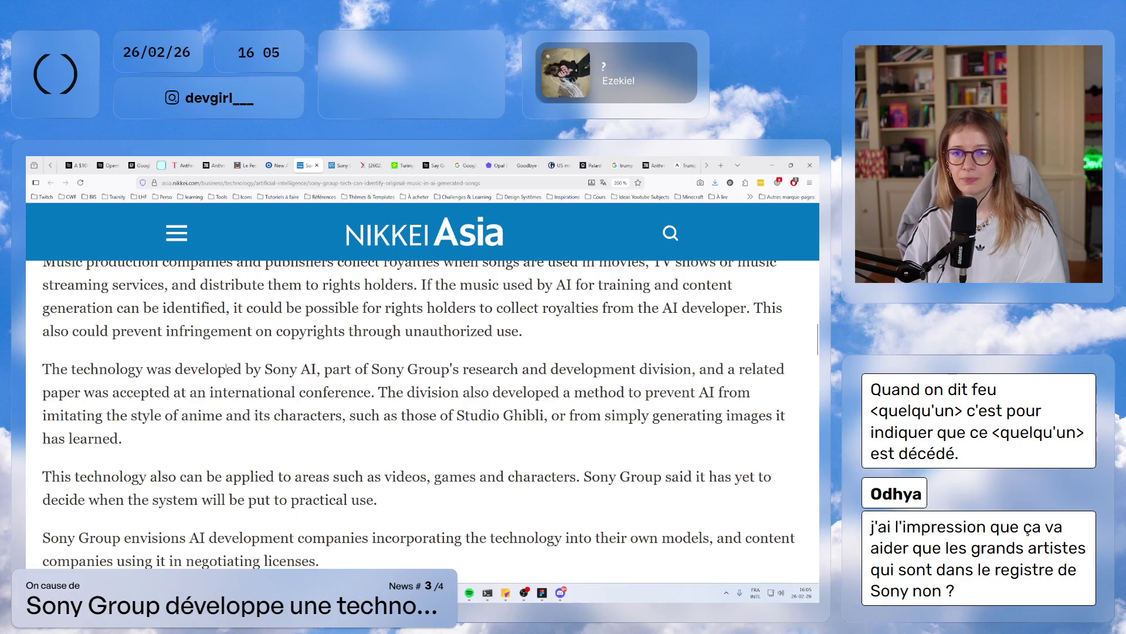
{"action": "left_click_drag", "start_coordinate": [226, 369], "coordinate": [454, 368]}
{"action": "mouse_move", "coordinate": [683, 369]}
{"action": "left_mouse_down"}
{"action": "mouse_move", "coordinate": [710, 368]}
{"action": "mouse_move", "coordinate": [360, 385]}
{"action": "mouse_move", "coordinate": [373, 388]}
{"action": "left_mouse_up"}
{"action": "scroll", "coordinate": [381, 454], "scroll_direction": "down", "scroll_amount": 10}
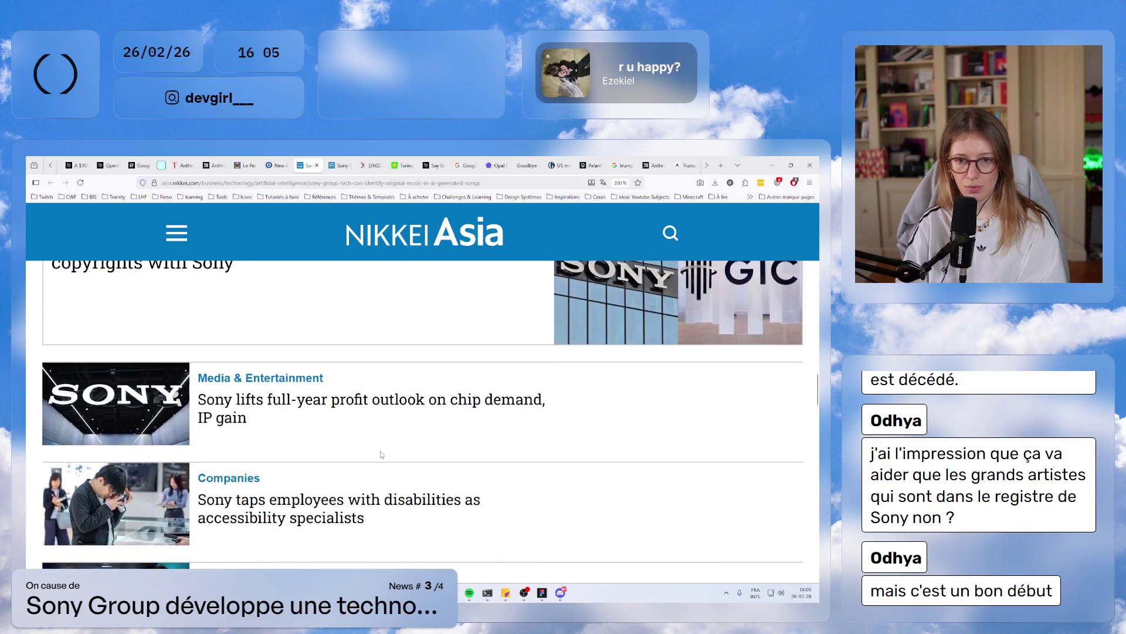
{"action": "scroll", "coordinate": [381, 455], "scroll_direction": "up", "scroll_amount": 3}
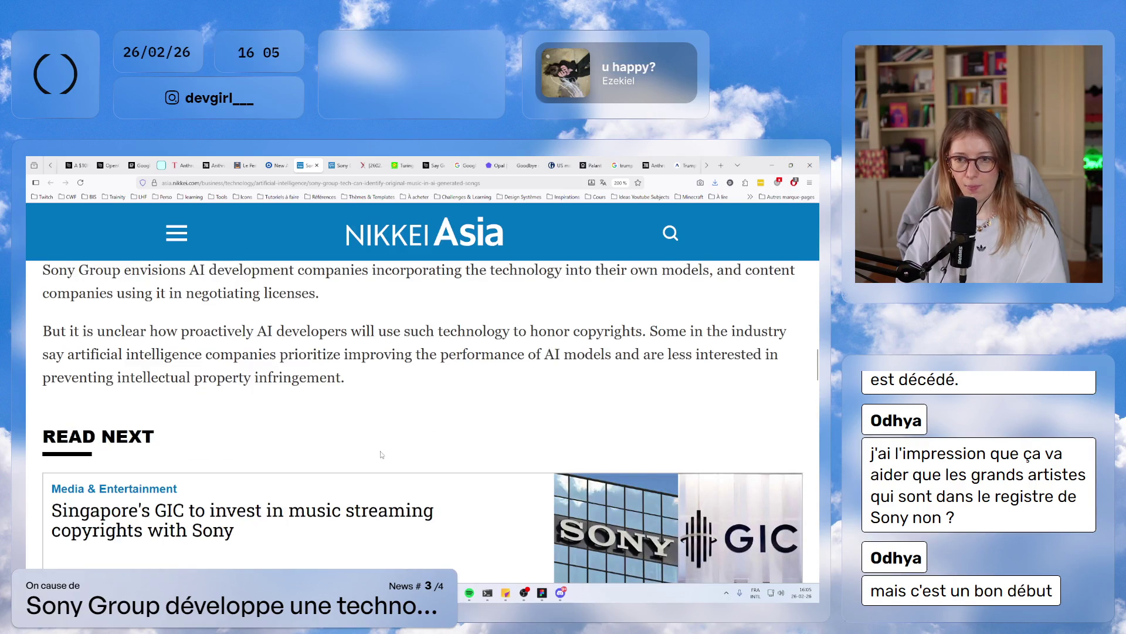
{"action": "scroll", "coordinate": [382, 455], "scroll_direction": "up", "scroll_amount": 5}
{"action": "scroll", "coordinate": [381, 454], "scroll_direction": "down", "scroll_amount": 5}
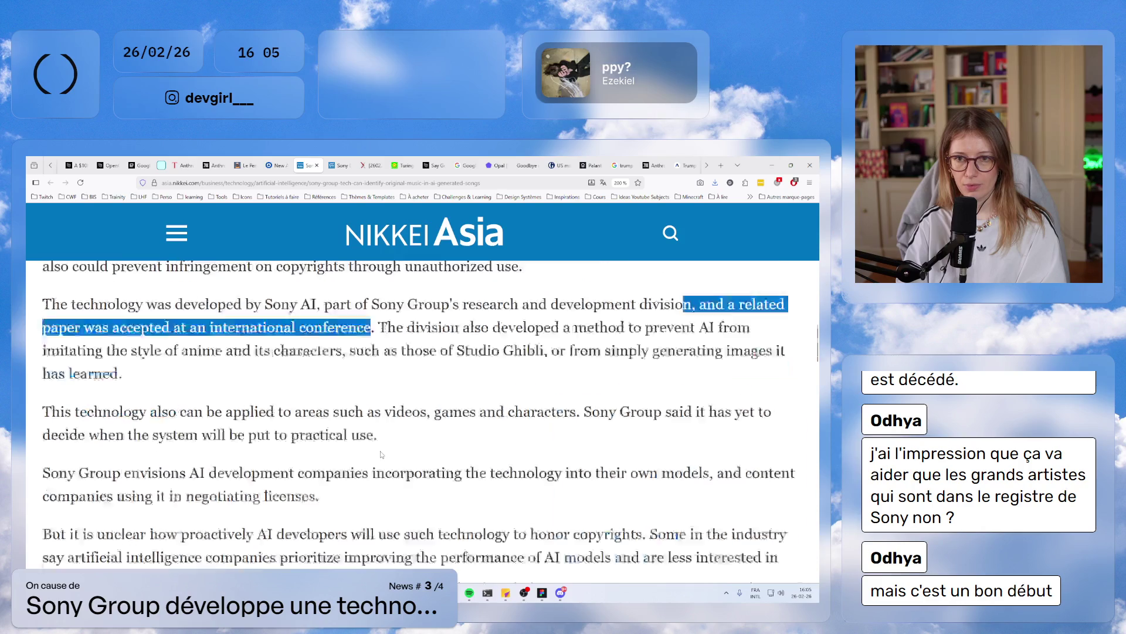
{"action": "scroll", "coordinate": [381, 454], "scroll_direction": "up", "scroll_amount": 5}
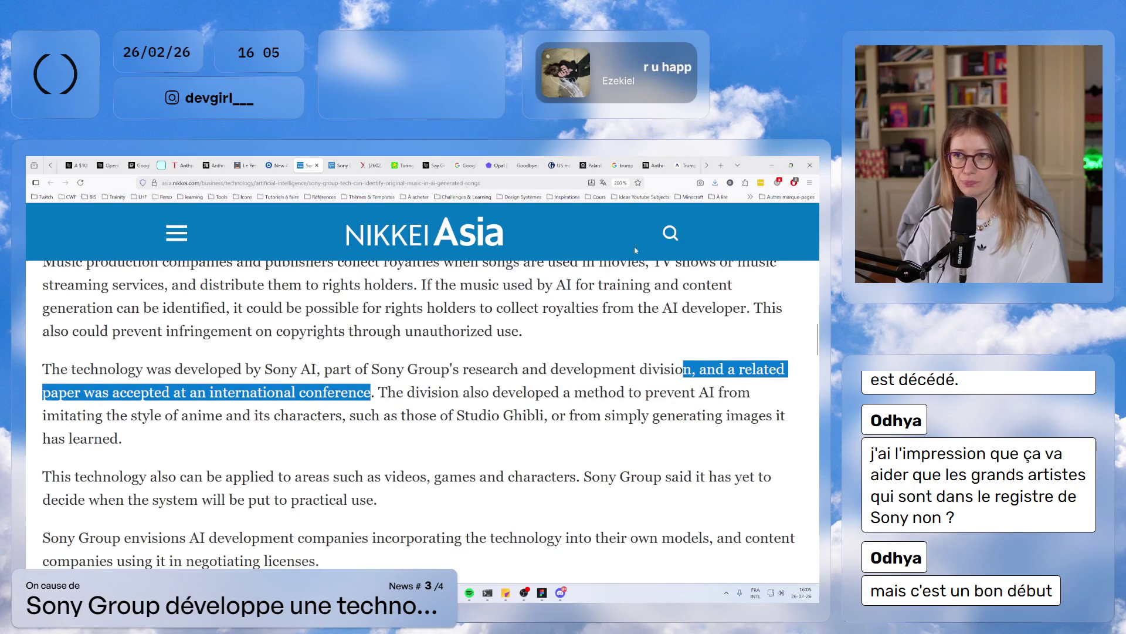
{"action": "scroll", "coordinate": [675, 164], "scroll_direction": "down", "scroll_amount": 3}
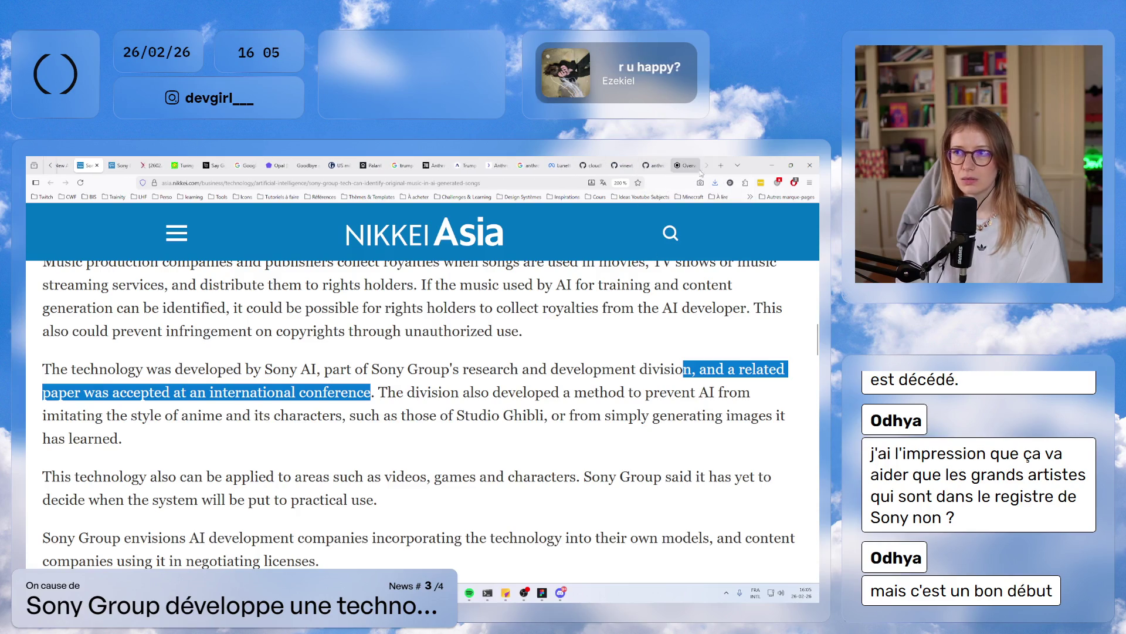
{"action": "left_click", "coordinate": [720, 166]}
- Google 'sony ai music copyright paper research technnology' and open the Music Business Worldwide result
{"action": "type", "text": "son"}
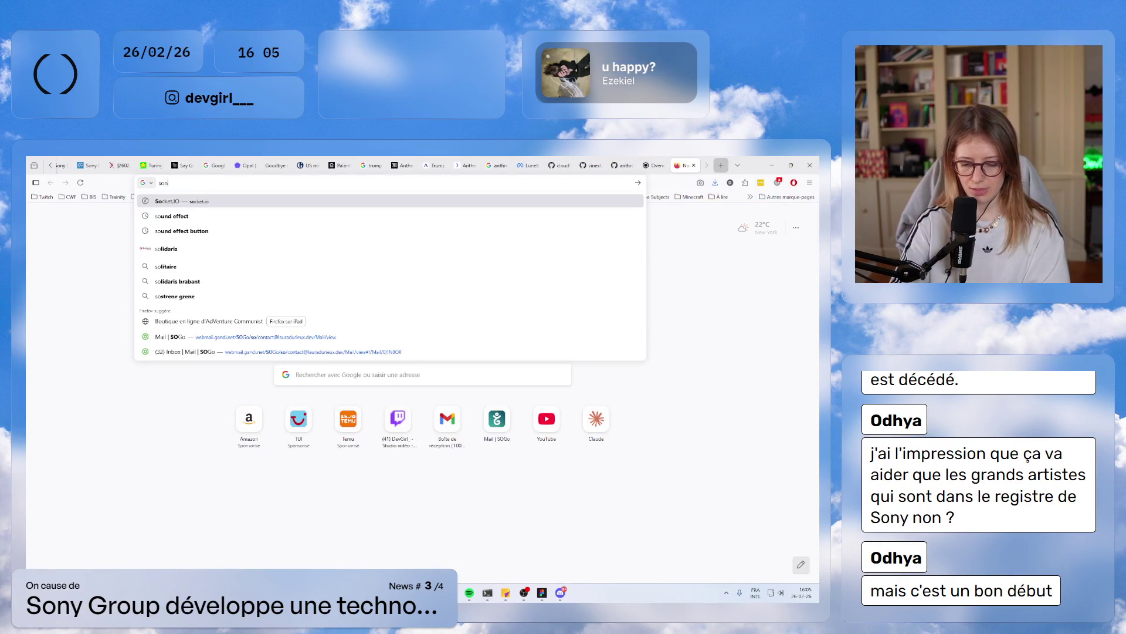
{"action": "type", "text": "y ai music cop"}
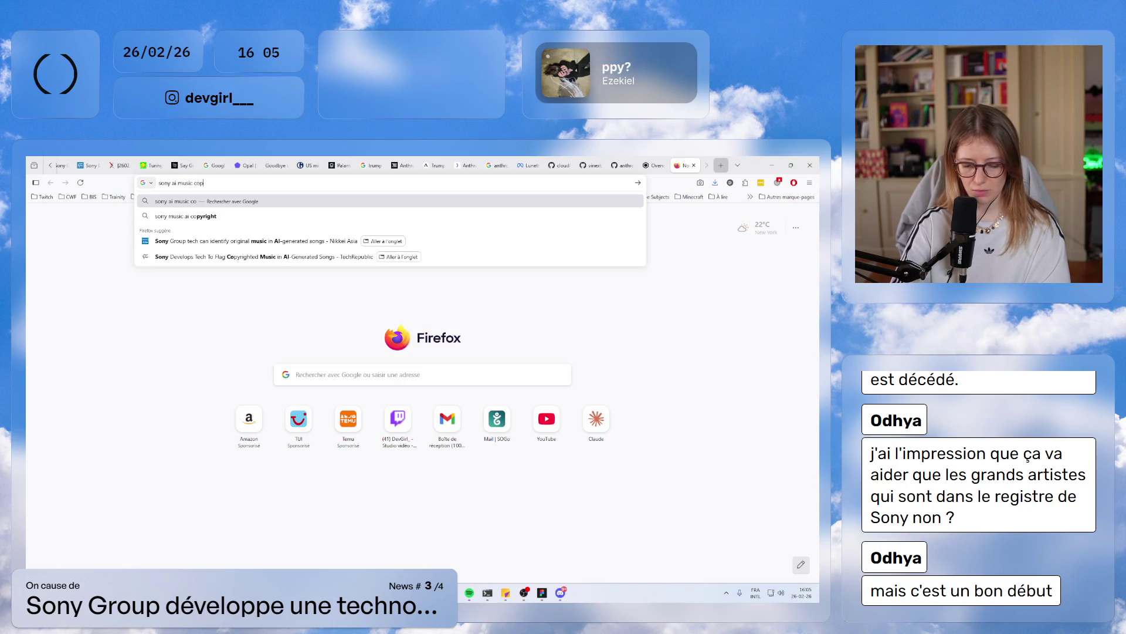
{"action": "type", "text": "yright paper re"}
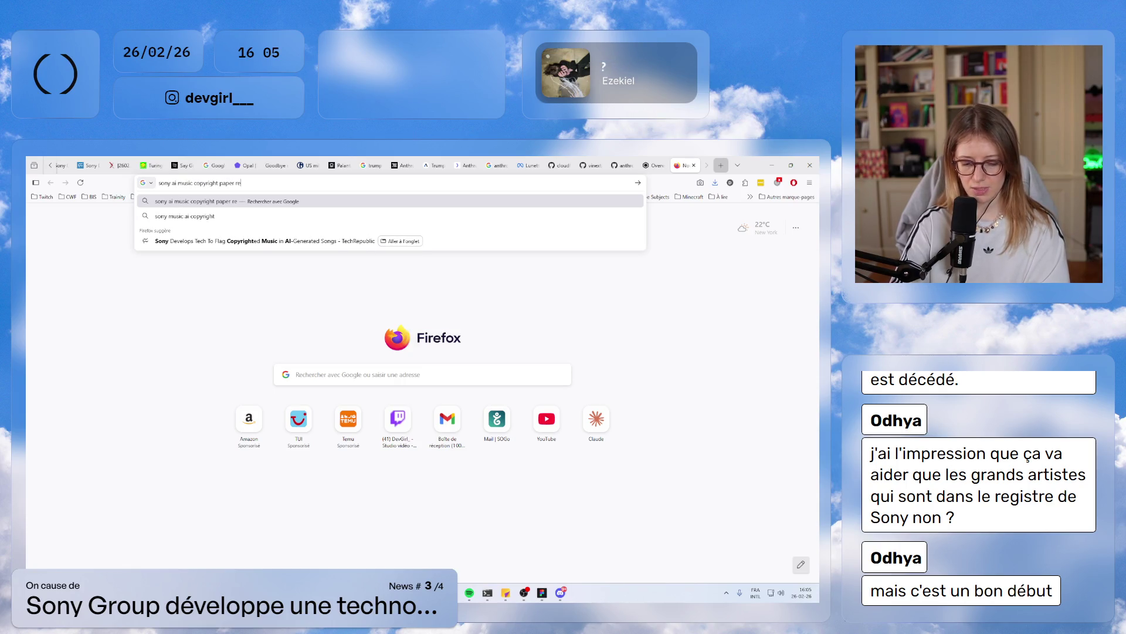
{"action": "type", "text": "search"}
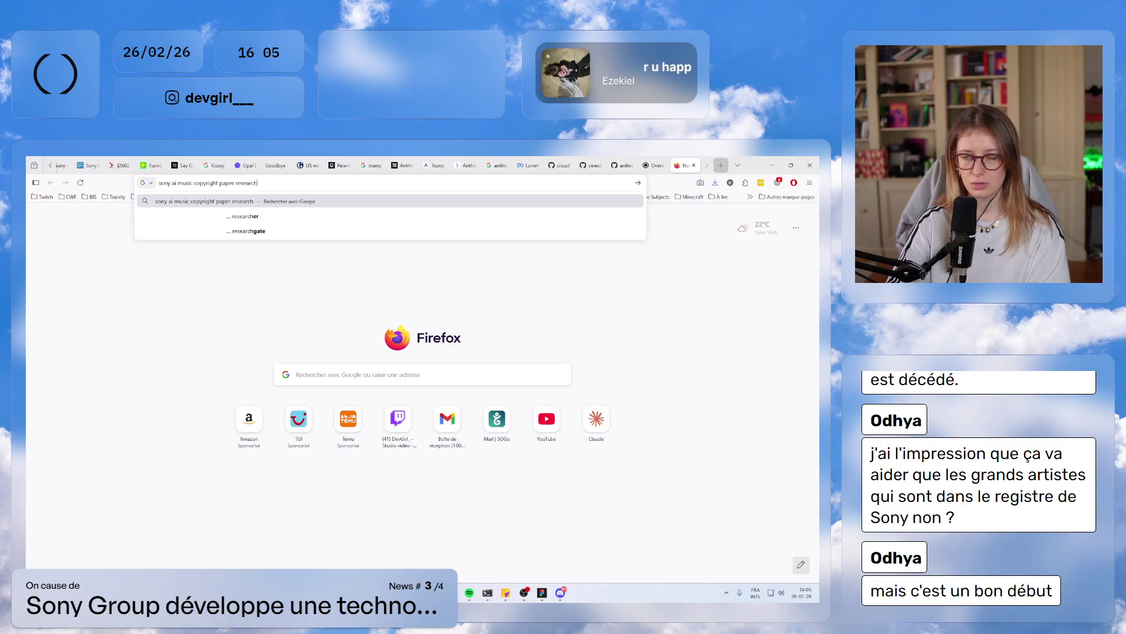
{"action": "type", "text": " technnology"}
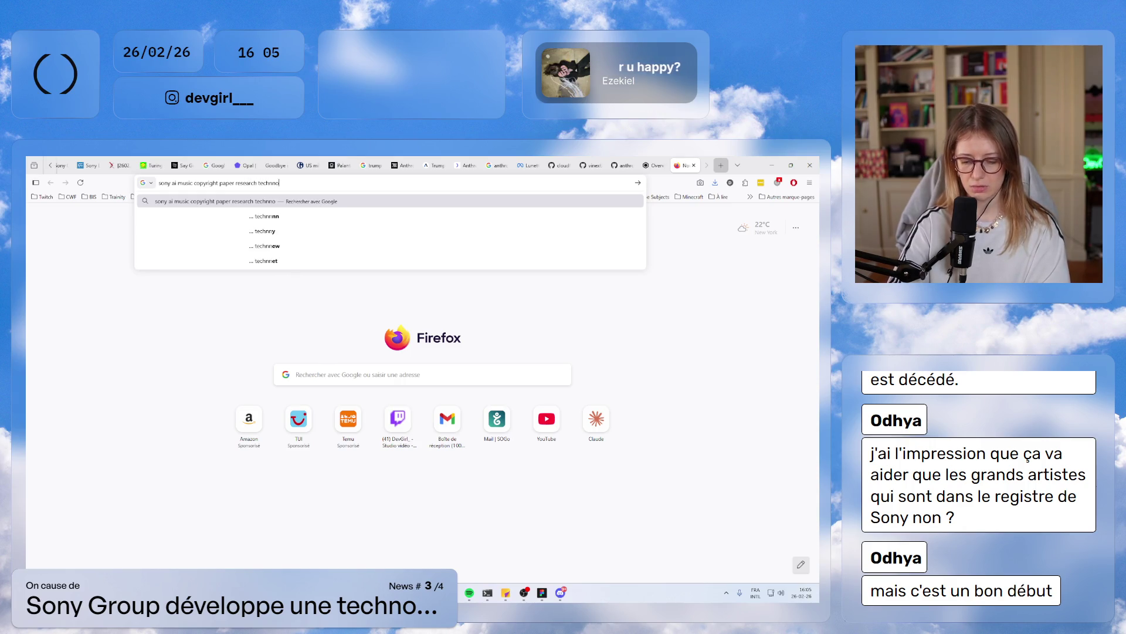
{"action": "key", "text": "Return"}
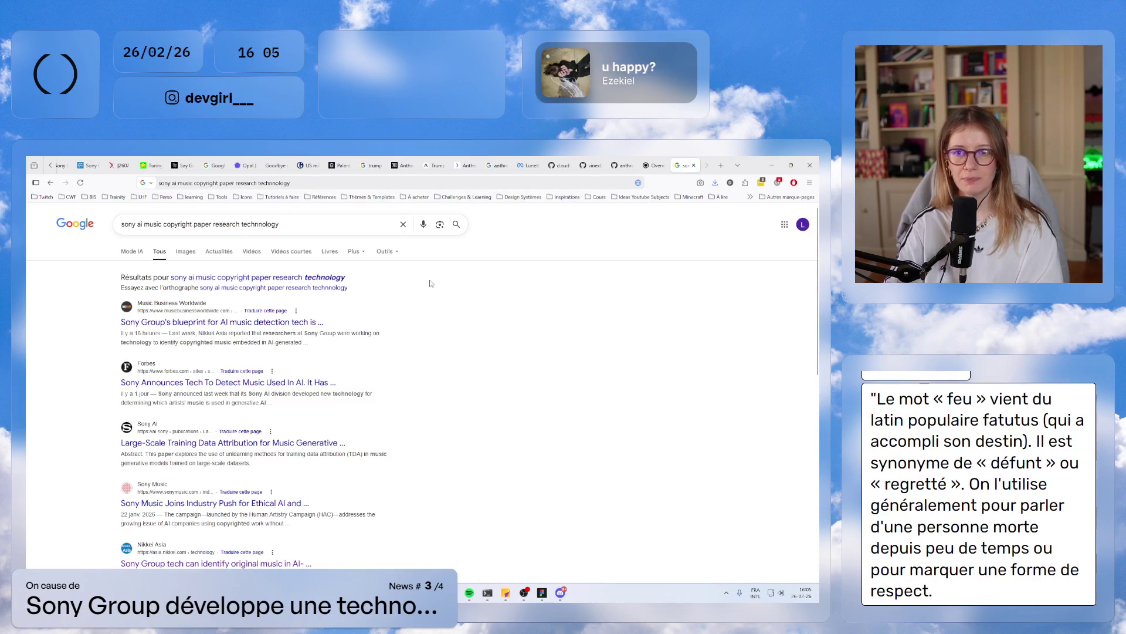
{"action": "middle_click", "coordinate": [286, 323]}
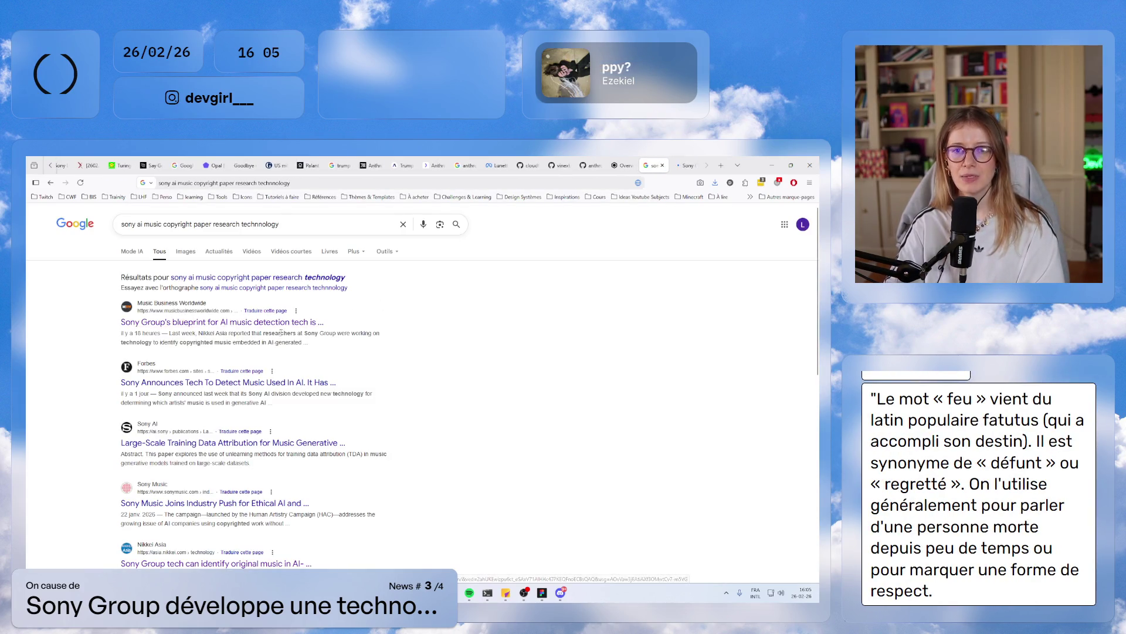
{"action": "left_click", "coordinate": [686, 166]}
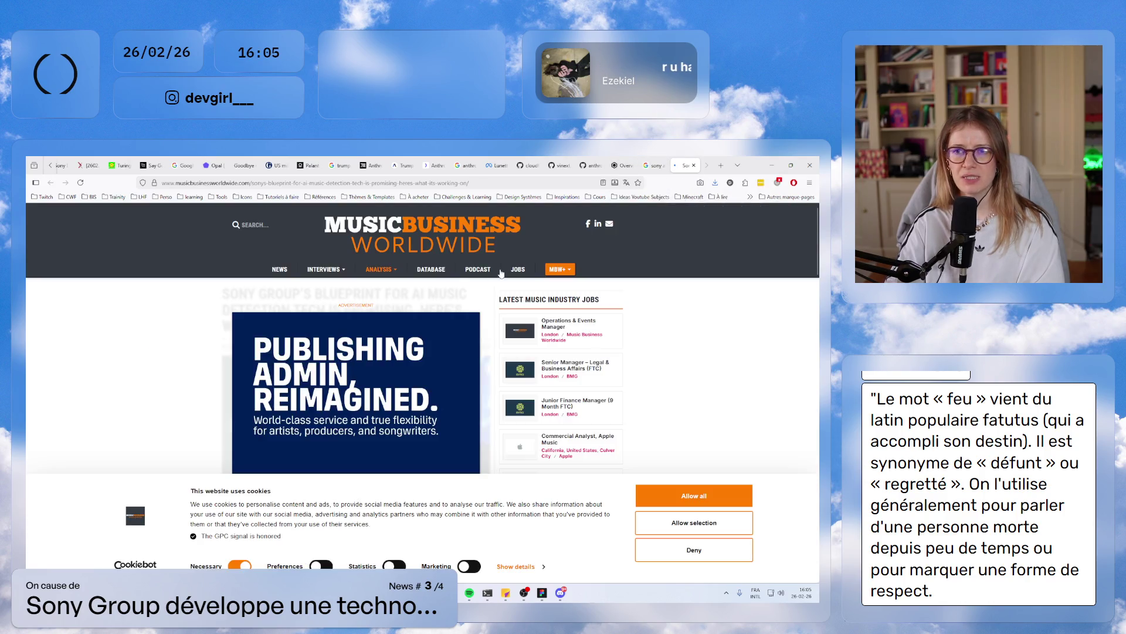
- Deny the Music Business Worldwide cookies, skip the ad, and highlight the headline's promising-tech words
{"action": "left_click", "coordinate": [712, 549]}
{"action": "scroll", "coordinate": [352, 411], "scroll_direction": "down", "scroll_amount": 3}
{"action": "left_click", "coordinate": [350, 453]}
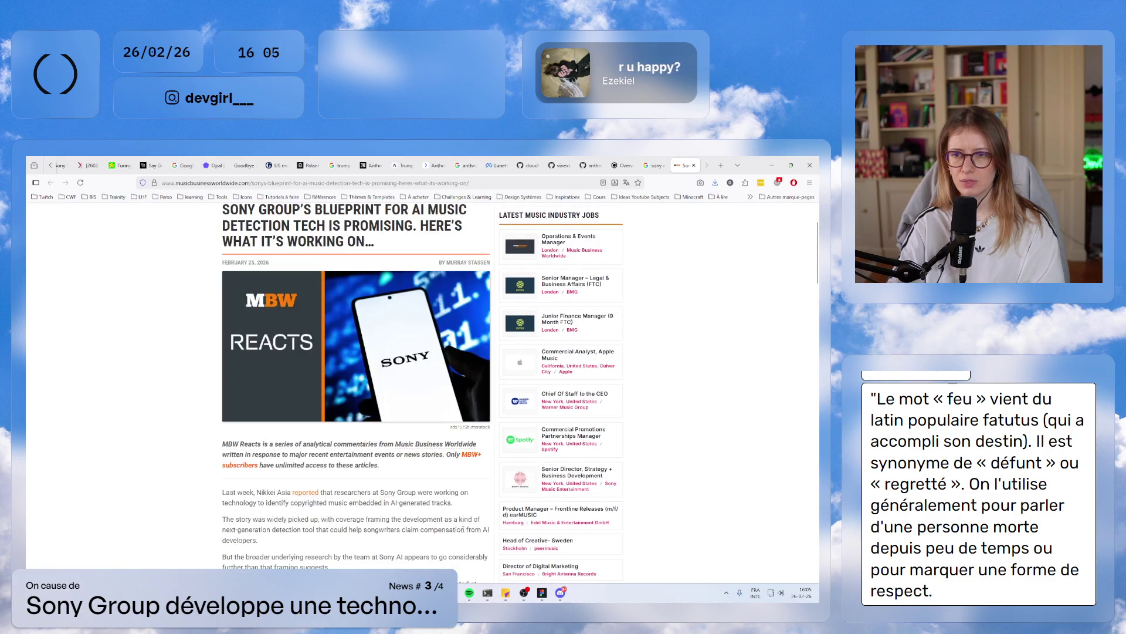
{"action": "scroll", "coordinate": [413, 285], "scroll_direction": "up", "scroll_amount": 1}
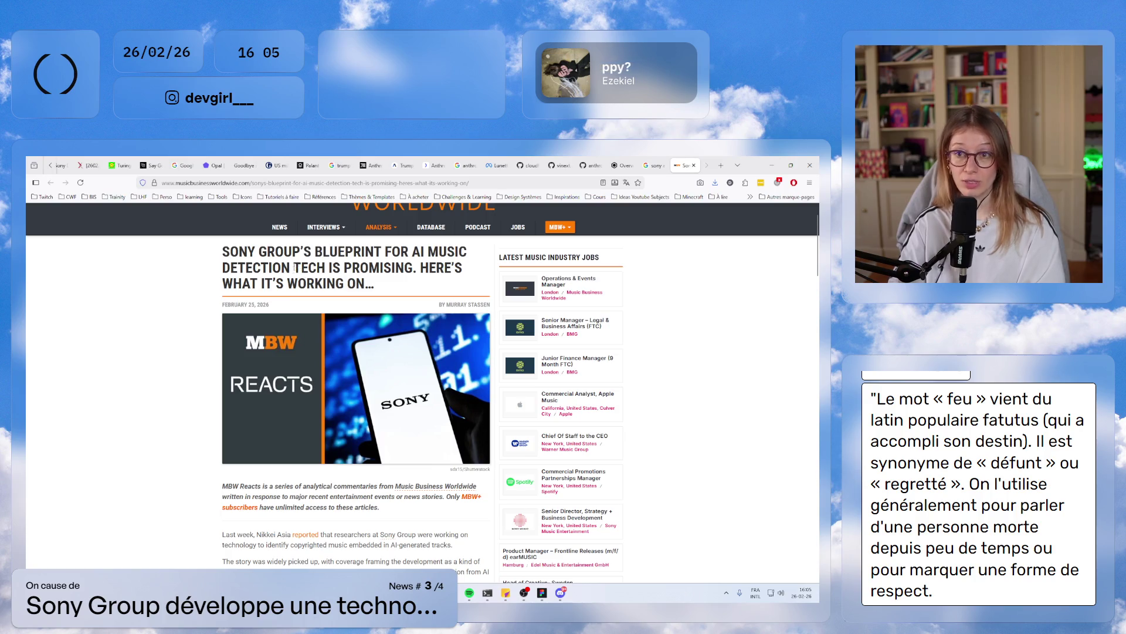
{"action": "left_click_drag", "start_coordinate": [273, 265], "coordinate": [417, 268]}
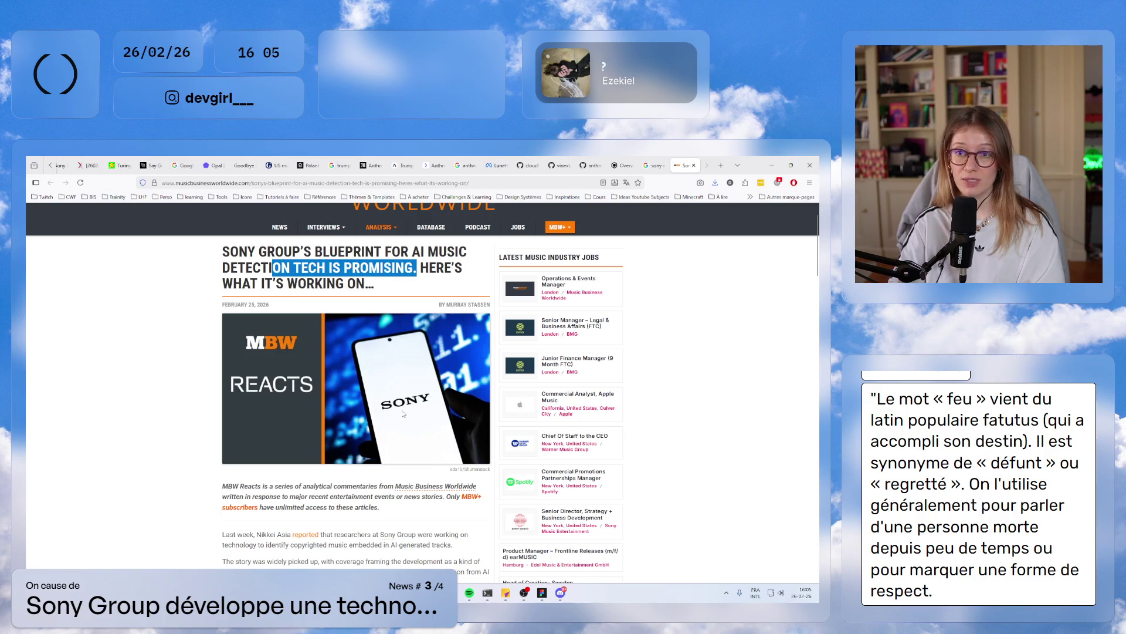
- Highlight the Nikkei Asia mention, then open the article's linked Sony AI blog post
{"action": "scroll", "coordinate": [403, 413], "scroll_direction": "down", "scroll_amount": 3}
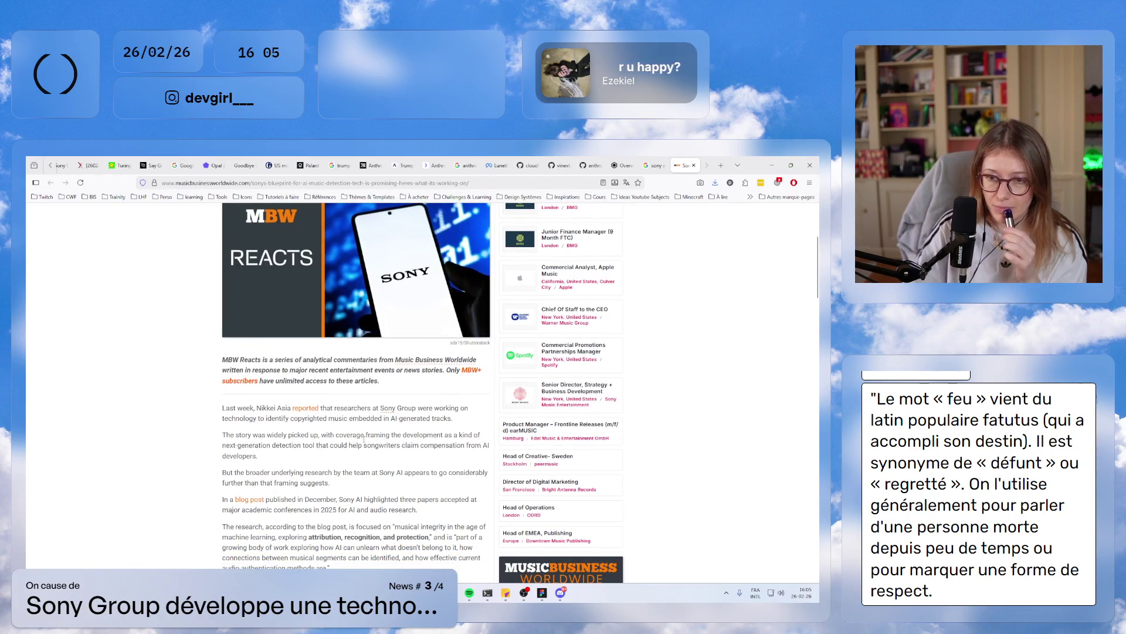
{"action": "scroll", "coordinate": [334, 444], "scroll_direction": "down", "scroll_amount": 1}
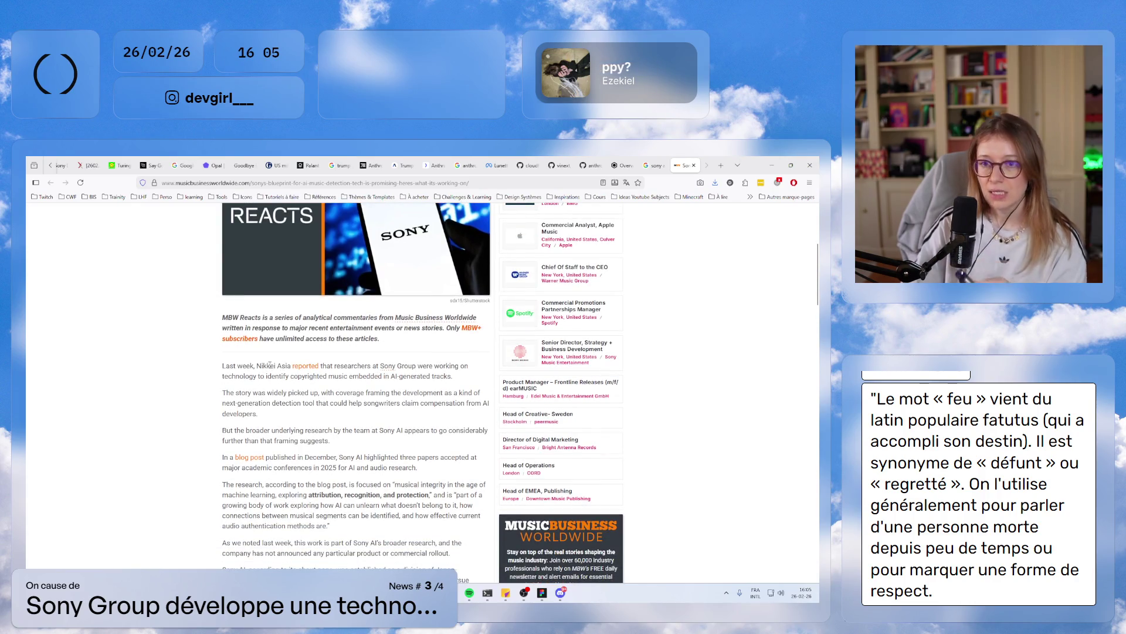
{"action": "left_click", "coordinate": [271, 402]}
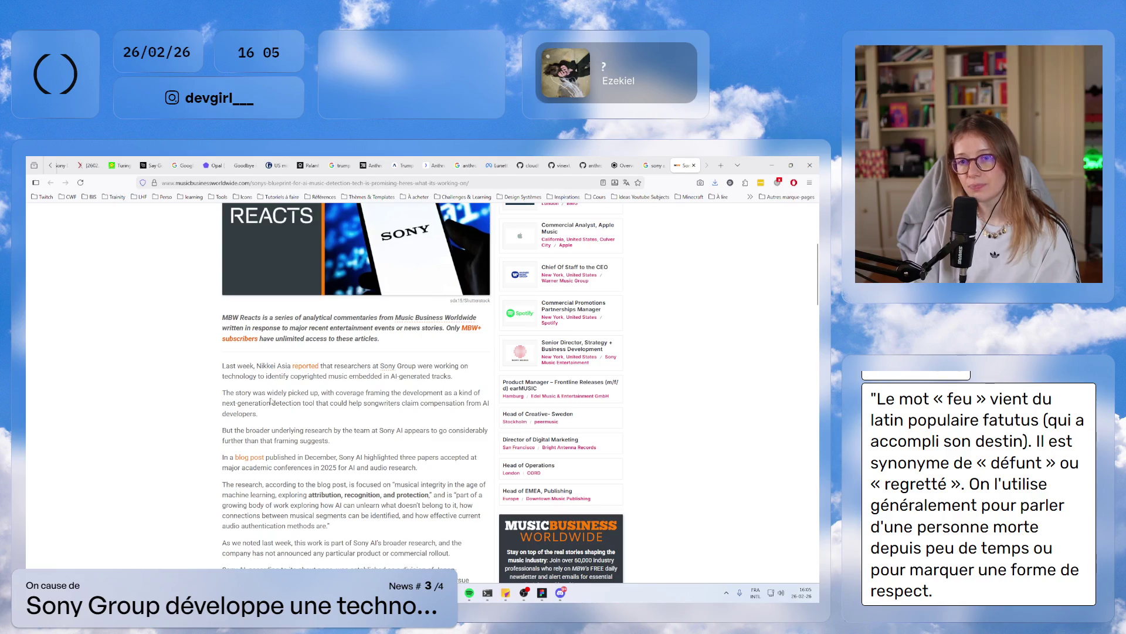
{"action": "left_click_drag", "start_coordinate": [257, 368], "coordinate": [284, 368]}
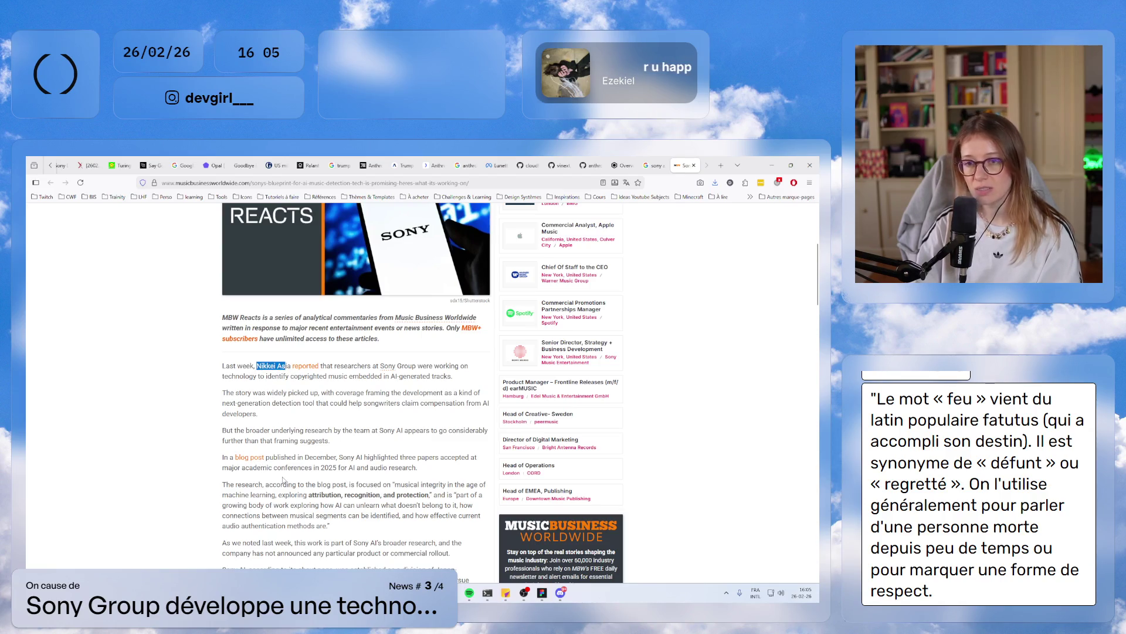
{"action": "middle_click", "coordinate": [258, 457]}
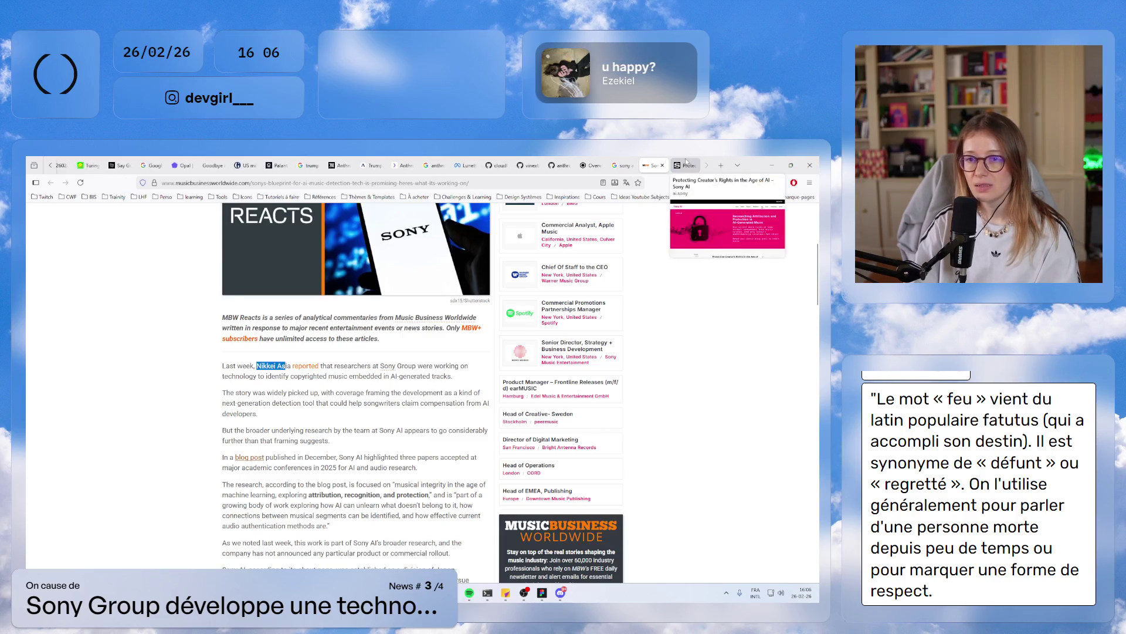
{"action": "left_click", "coordinate": [686, 163]}
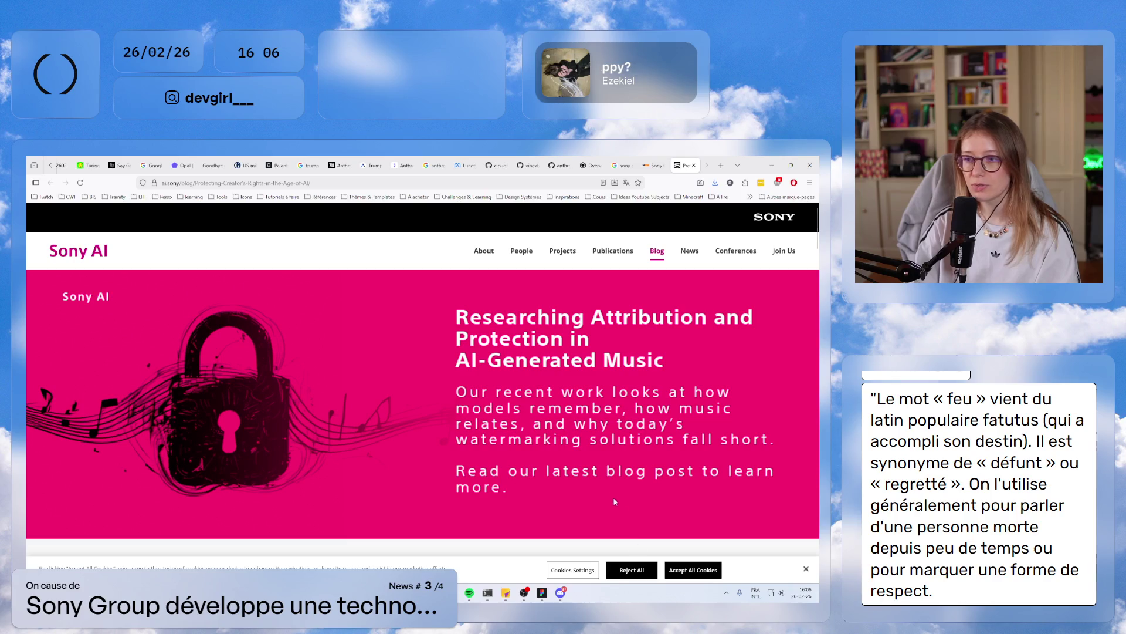
- On the Sony AI blog, open the unlearning attribution paper link and highlight the 'Tracing AI's Musical DNA' heading
{"action": "scroll", "coordinate": [528, 493], "scroll_direction": "down", "scroll_amount": 4}
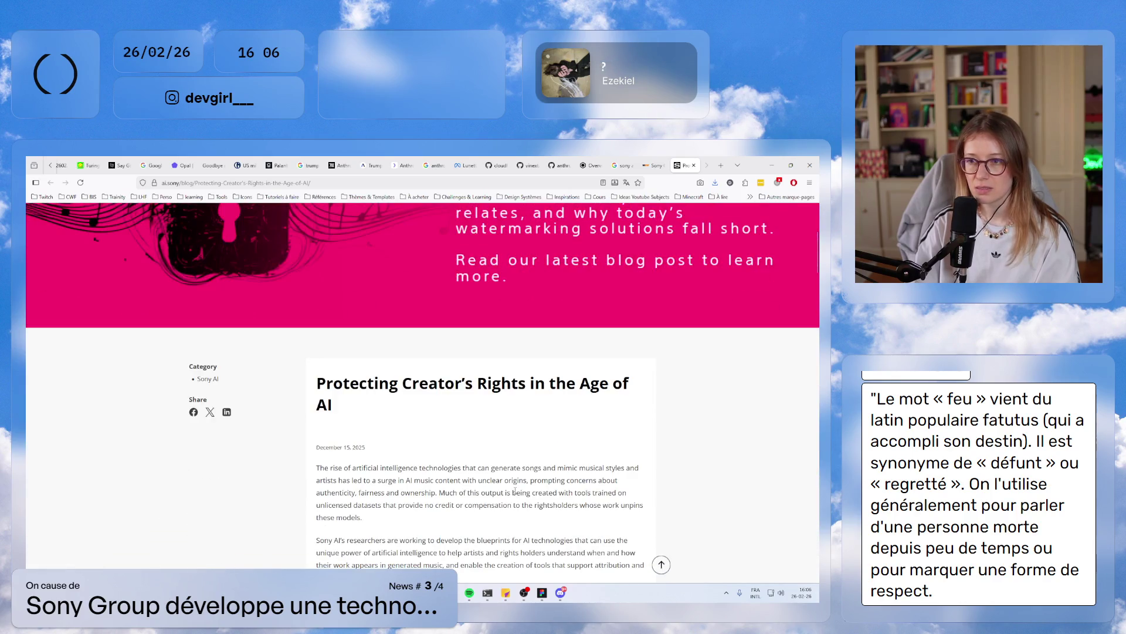
{"action": "scroll", "coordinate": [515, 491], "scroll_direction": "down", "scroll_amount": 5}
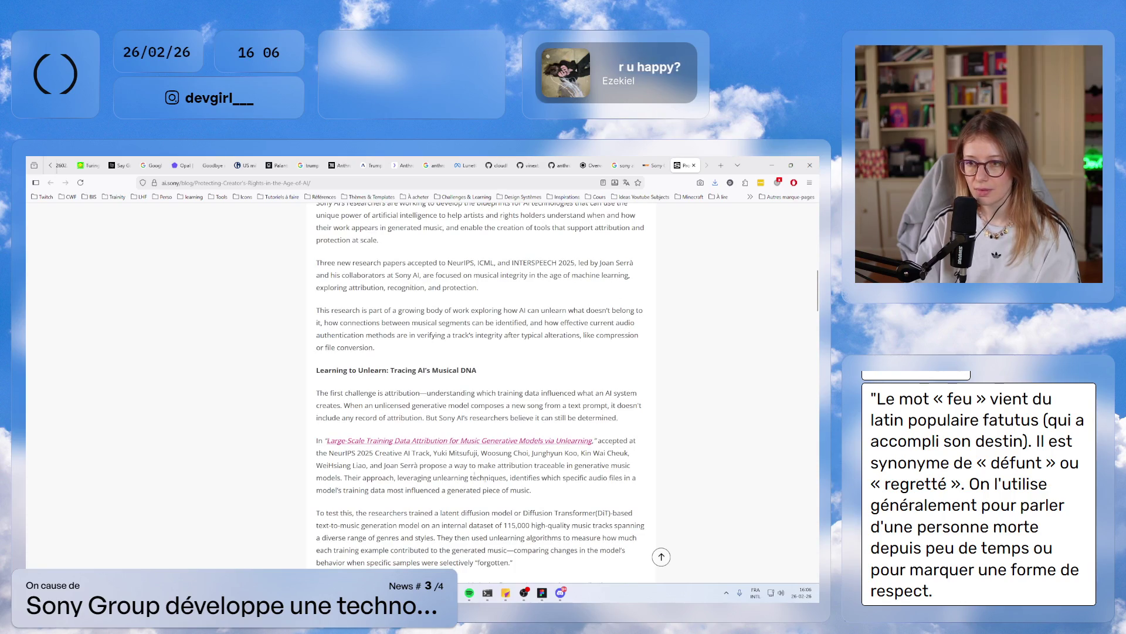
{"action": "scroll", "coordinate": [474, 476], "scroll_direction": "down", "scroll_amount": 1}
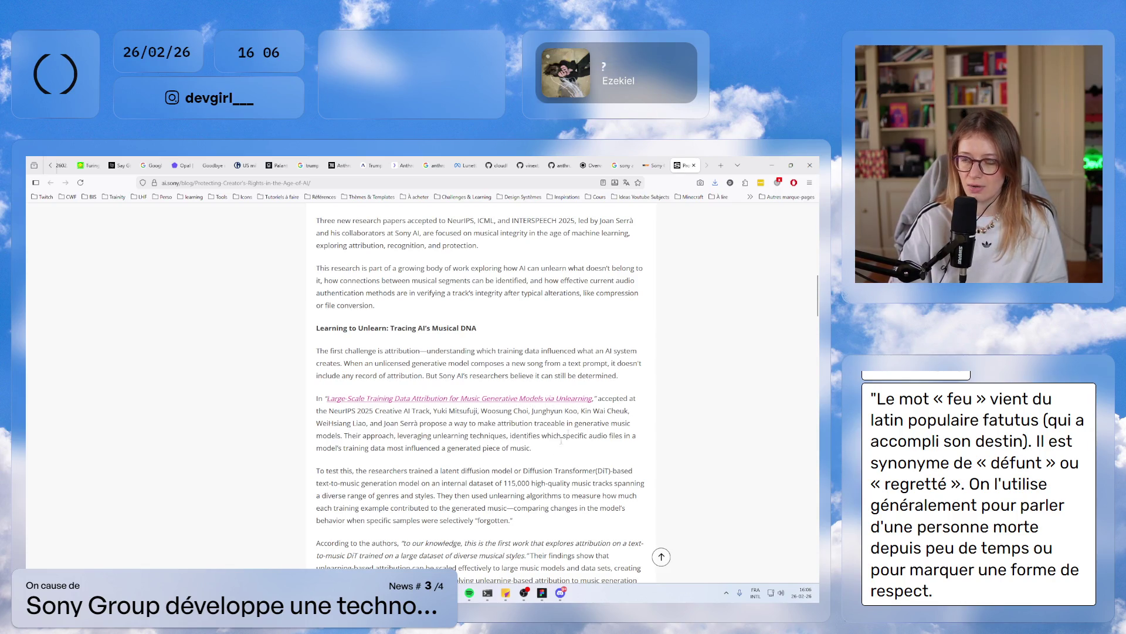
{"action": "middle_click", "coordinate": [440, 404]}
{"action": "scroll", "coordinate": [479, 495], "scroll_direction": "down", "scroll_amount": 6}
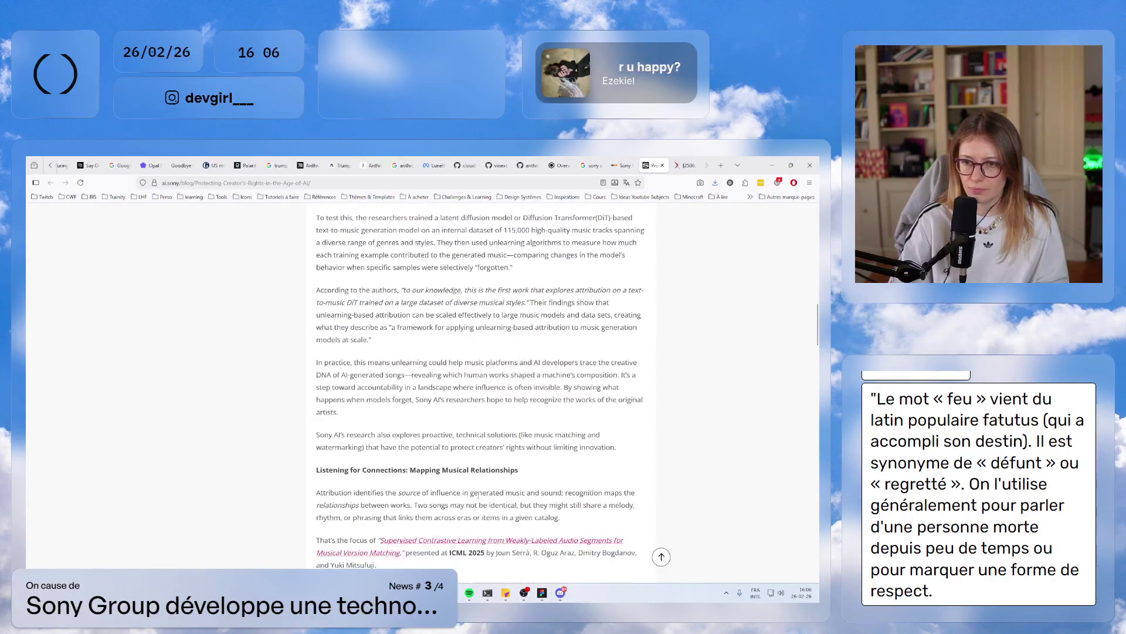
{"action": "scroll", "coordinate": [480, 469], "scroll_direction": "up", "scroll_amount": 6}
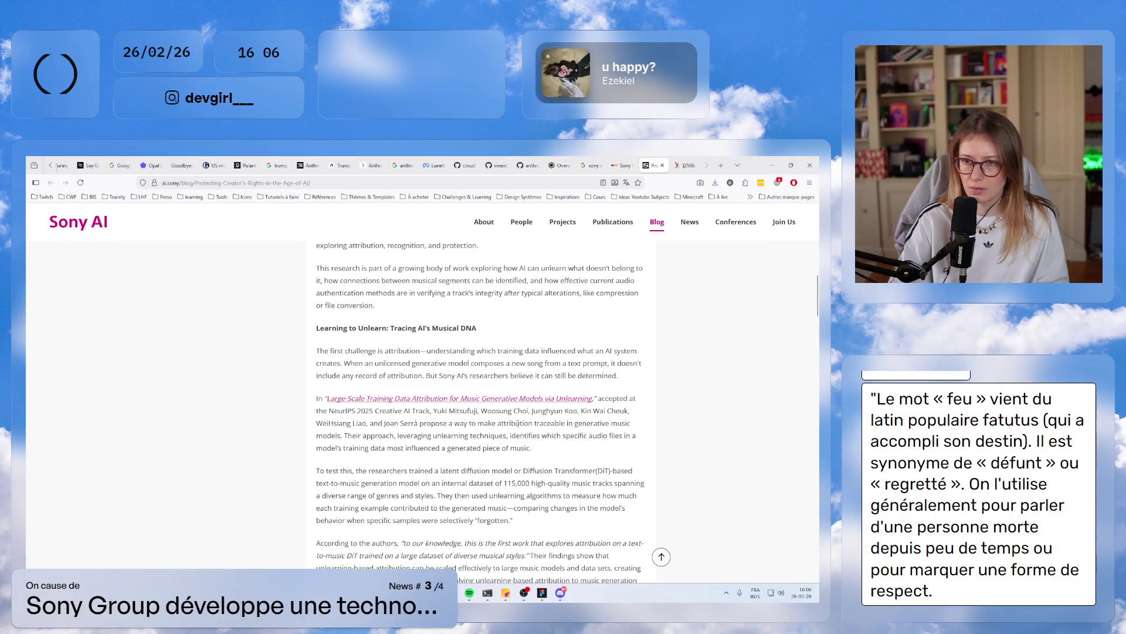
{"action": "left_click_drag", "start_coordinate": [332, 329], "coordinate": [474, 328]}
{"action": "left_click", "coordinate": [439, 349]}
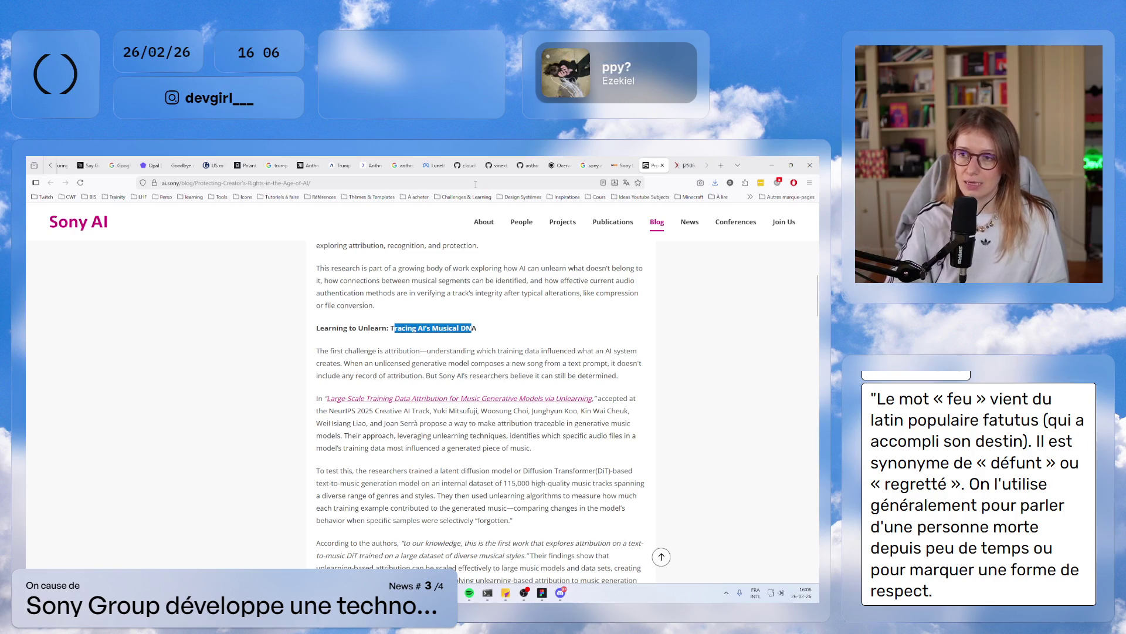
- On the paper's arXiv page, highlight the abstract's opening and open the PDF
{"action": "left_click", "coordinate": [686, 164]}
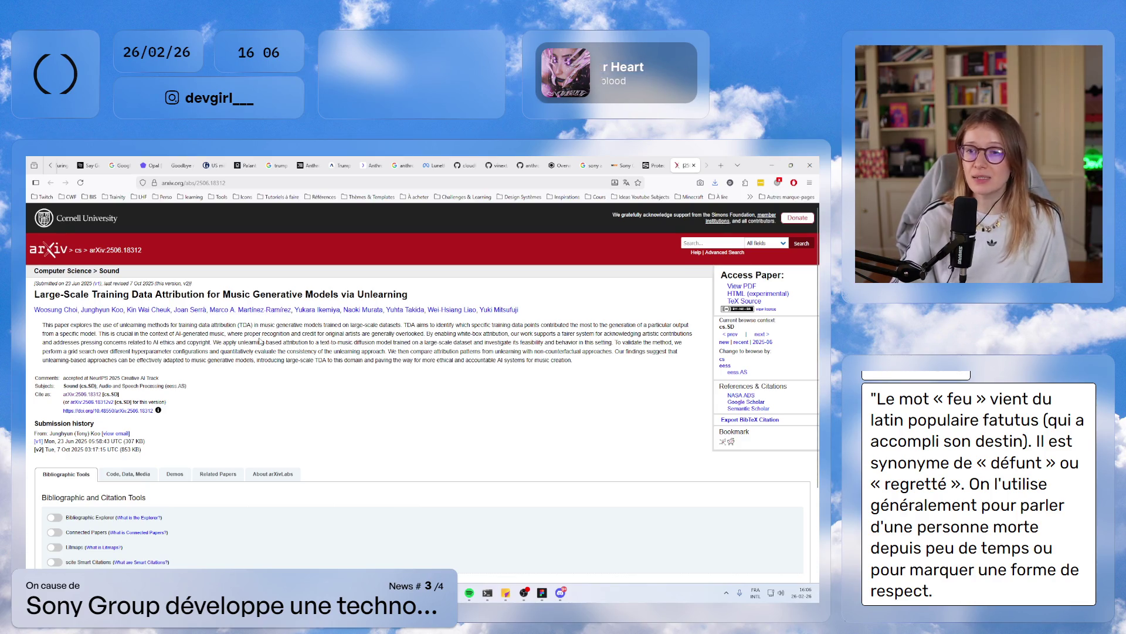
{"action": "left_click_drag", "start_coordinate": [55, 324], "coordinate": [135, 351]}
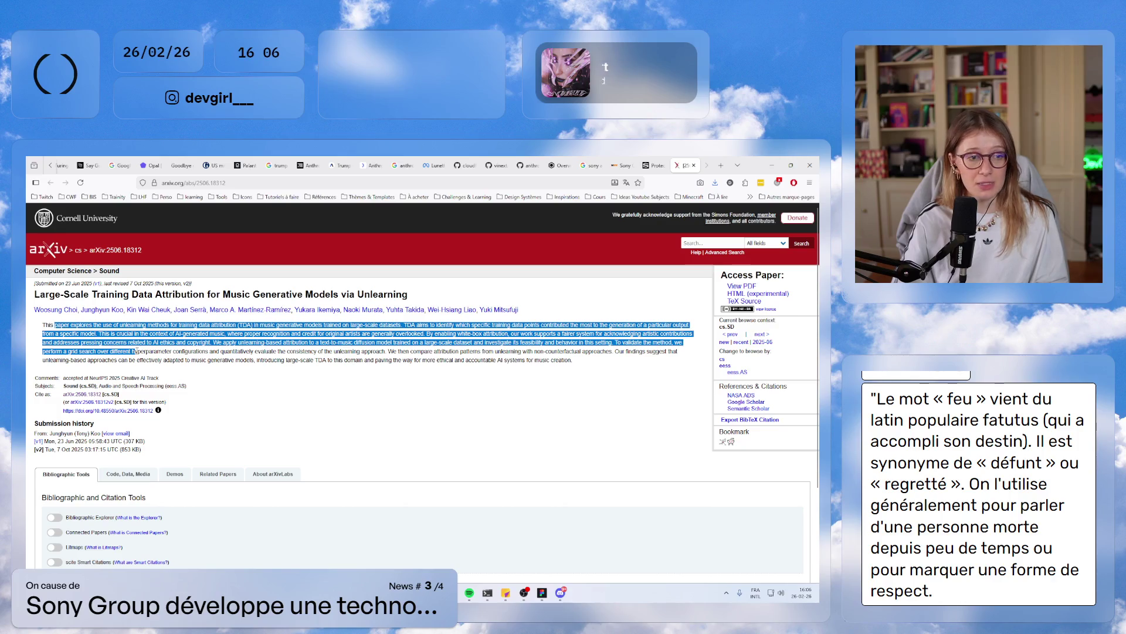
{"action": "left_click", "coordinate": [742, 286]}
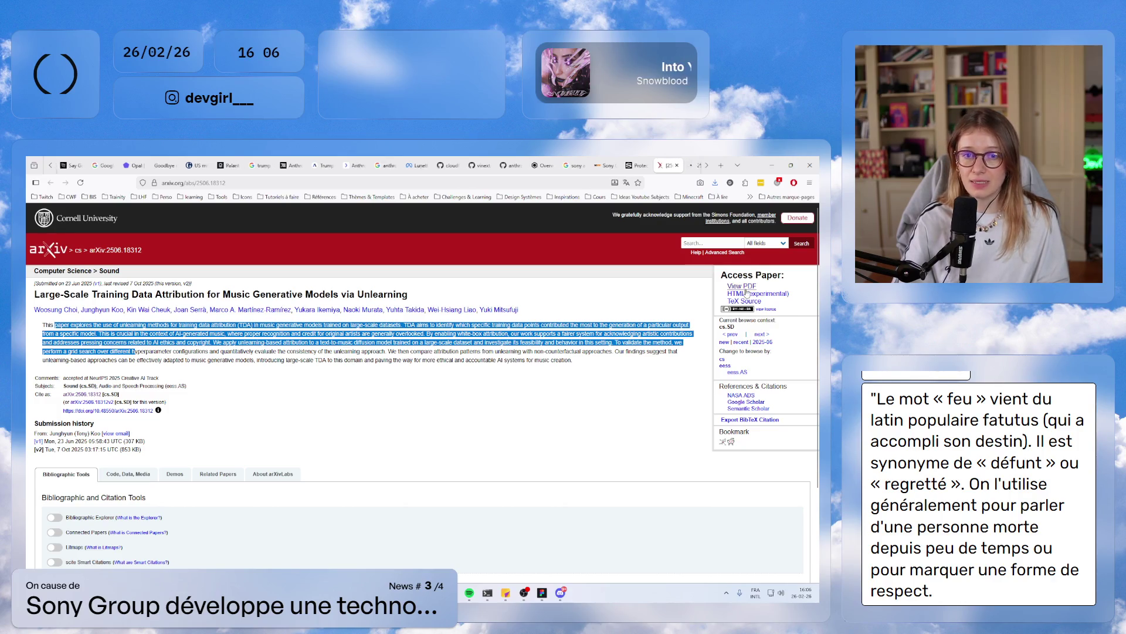
{"action": "scroll", "coordinate": [450, 414], "scroll_direction": "down", "scroll_amount": 15}
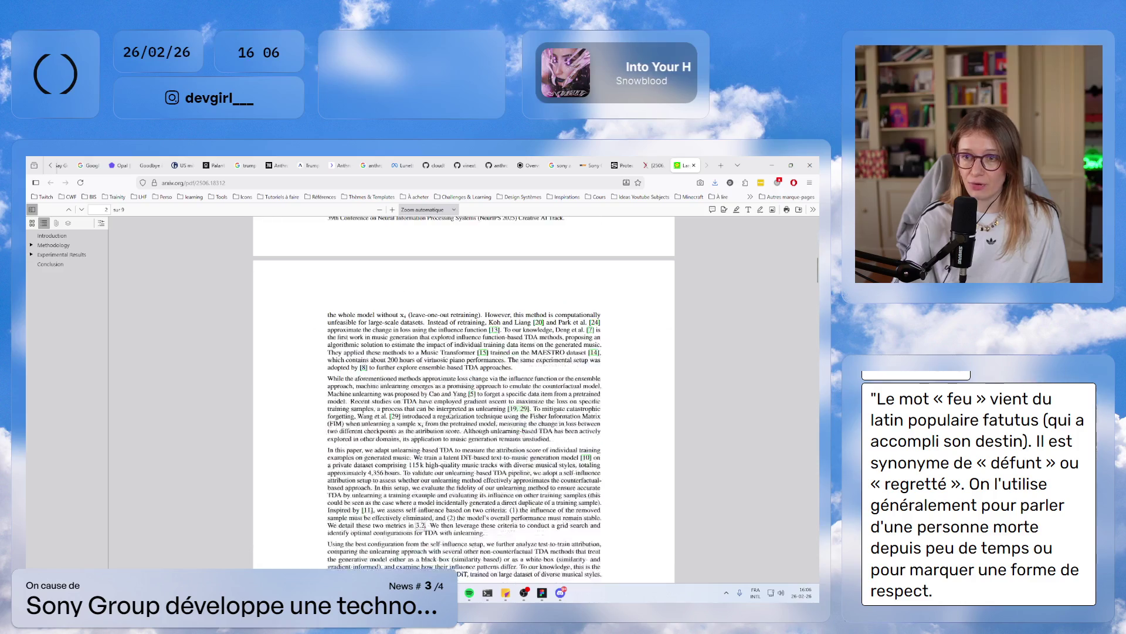
- Scroll down through the unlearning paper PDF's opening pages and equations
{"action": "scroll", "coordinate": [450, 412], "scroll_direction": "up", "scroll_amount": 2}
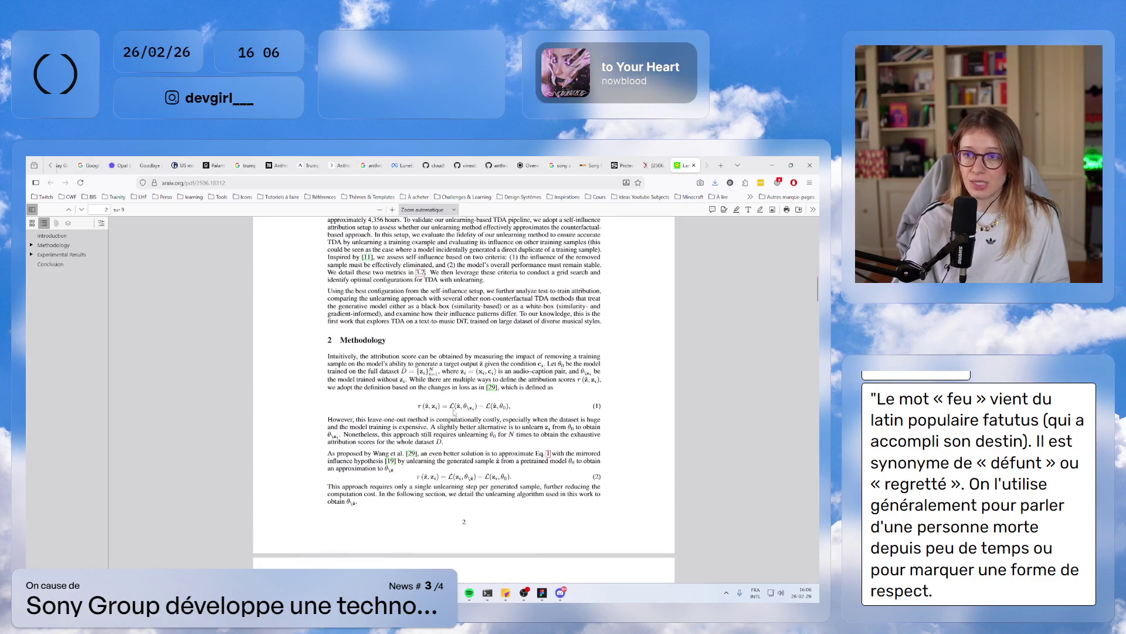
{"action": "left_click_drag", "start_coordinate": [329, 354], "coordinate": [598, 445]}
{"action": "left_click", "coordinate": [492, 503]}
{"action": "scroll", "coordinate": [574, 444], "scroll_direction": "down", "scroll_amount": 5}
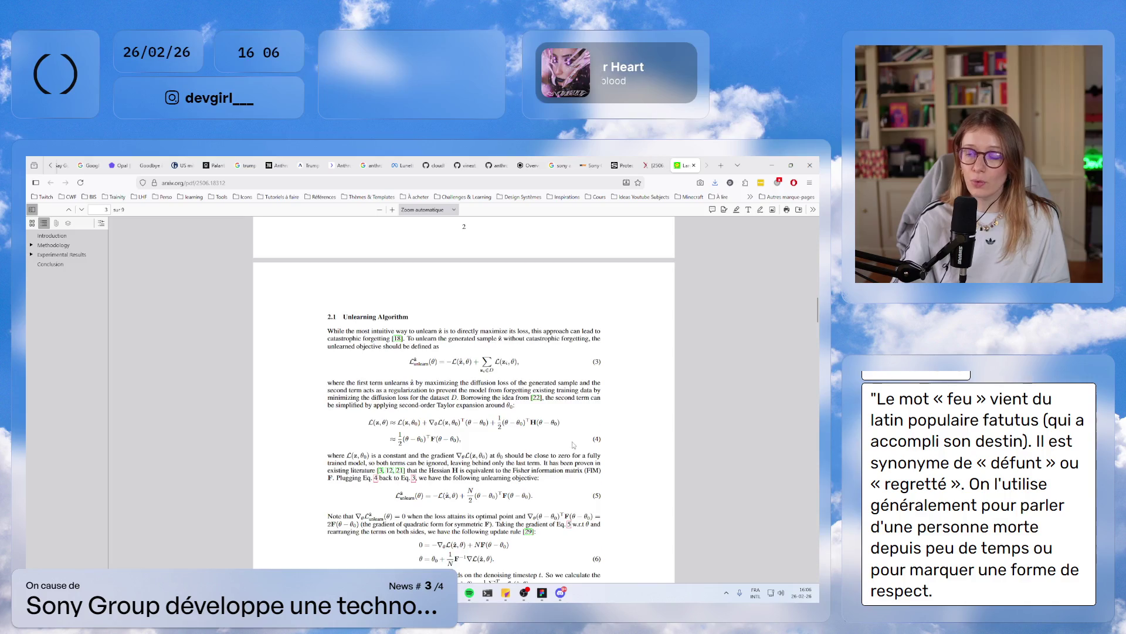
{"action": "scroll", "coordinate": [573, 444], "scroll_direction": "down", "scroll_amount": 3}
{"action": "scroll", "coordinate": [573, 444], "scroll_direction": "down", "scroll_amount": 13}
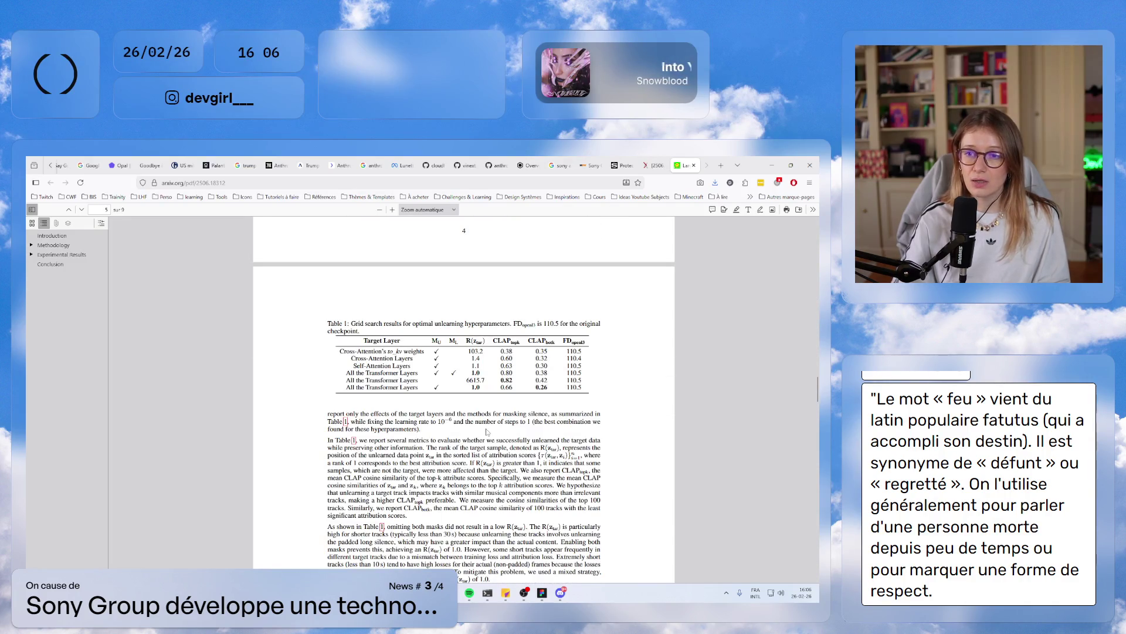
{"action": "scroll", "coordinate": [486, 433], "scroll_direction": "down", "scroll_amount": 10}
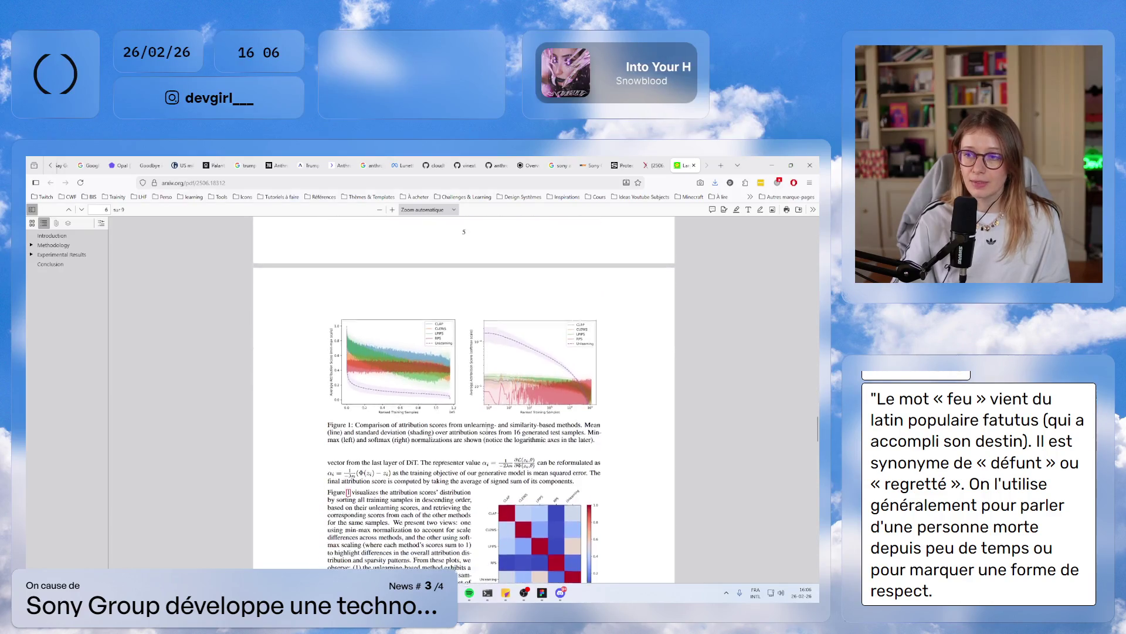
{"action": "scroll", "coordinate": [469, 422], "scroll_direction": "down", "scroll_amount": 5}
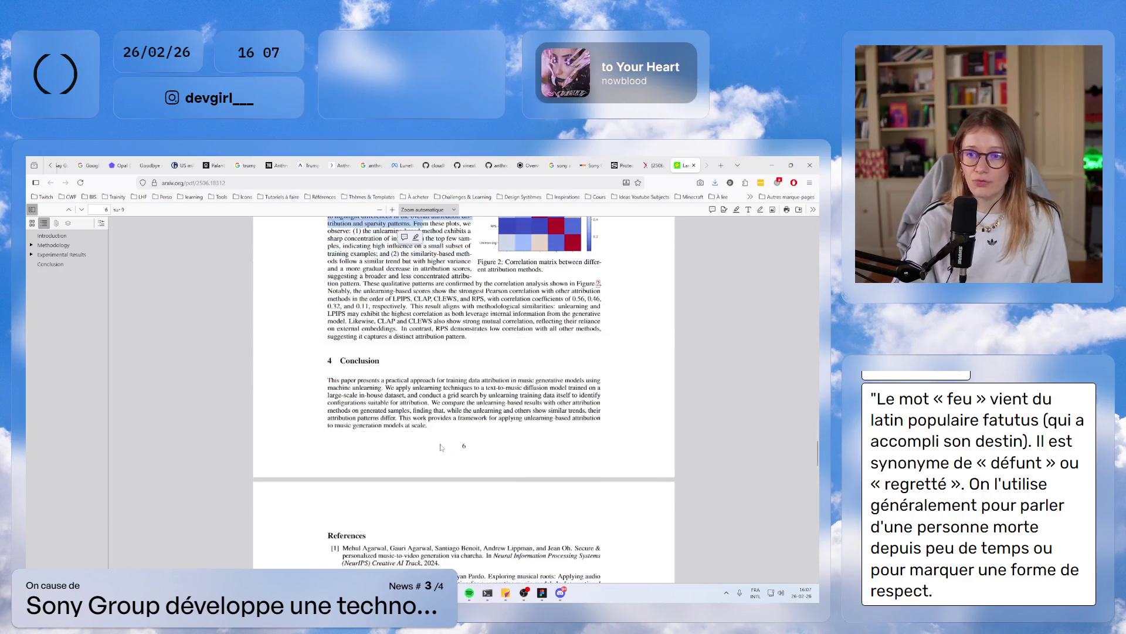
{"action": "scroll", "coordinate": [544, 439], "scroll_direction": "up", "scroll_amount": 5}
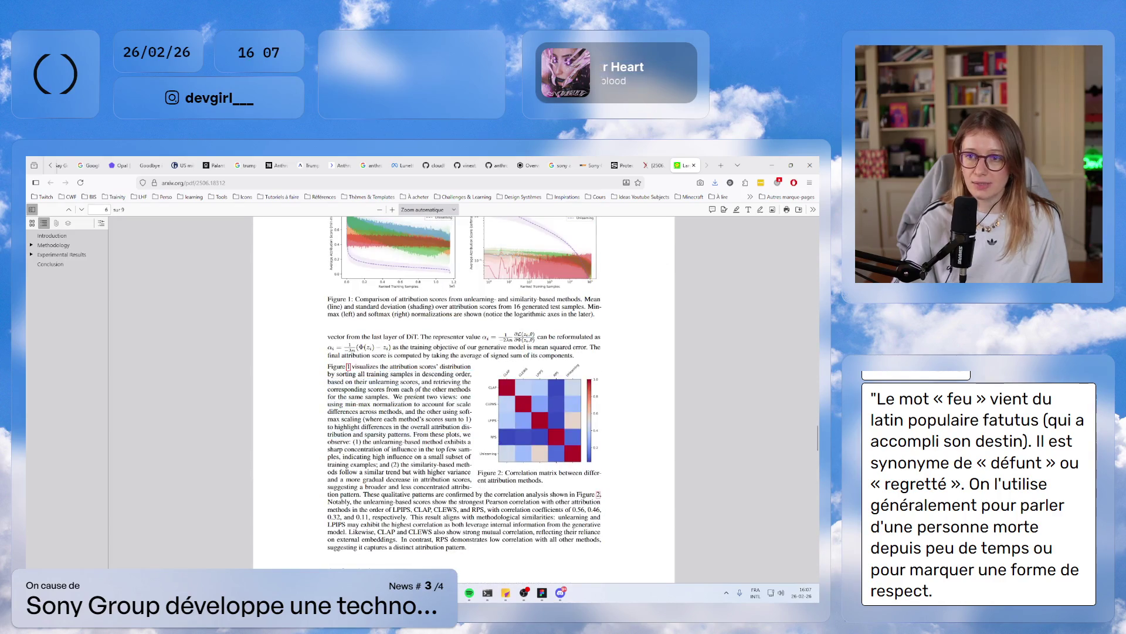
- Highlight the paragraph below Figure 1 and the Figure 2 caption while reading
{"action": "left_click_drag", "start_coordinate": [341, 337], "coordinate": [586, 358]}
{"action": "left_click", "coordinate": [587, 358]}
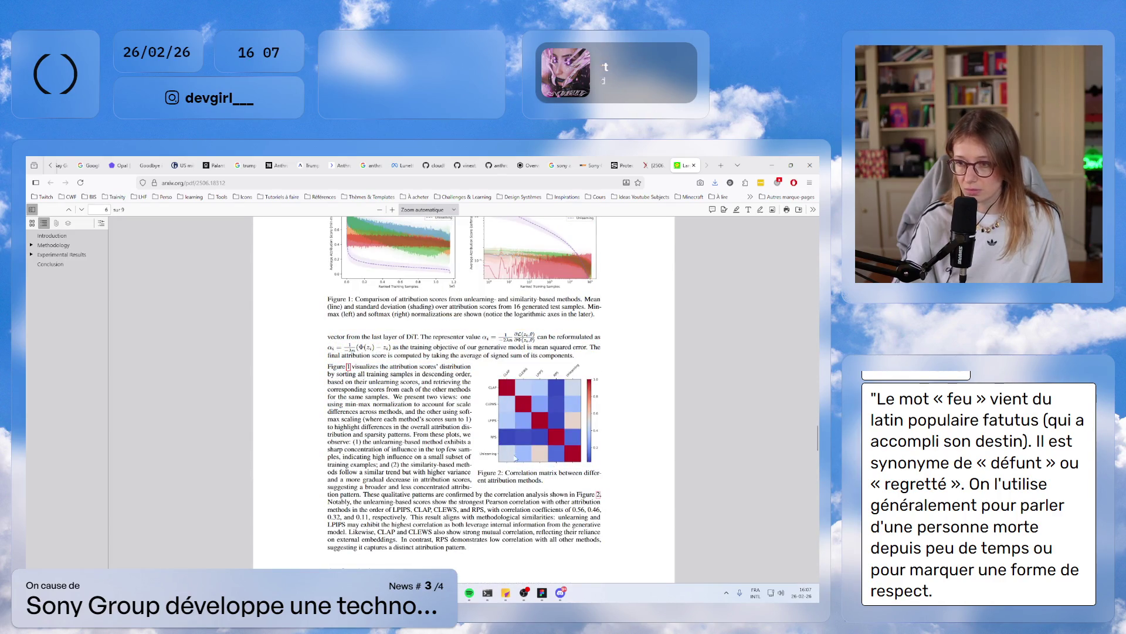
{"action": "mouse_move", "coordinate": [526, 472]}
{"action": "left_mouse_down"}
{"action": "mouse_move", "coordinate": [594, 478]}
{"action": "mouse_move", "coordinate": [592, 499]}
{"action": "left_mouse_up"}
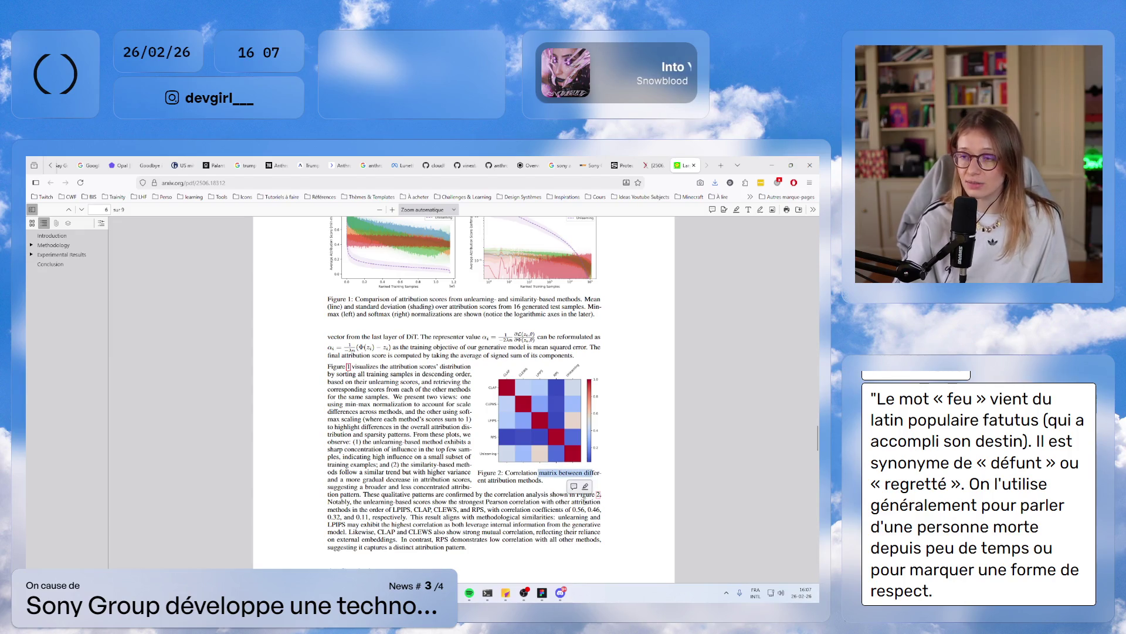
{"action": "left_click", "coordinate": [570, 519]}
{"action": "left_click_drag", "start_coordinate": [529, 473], "coordinate": [595, 471]}
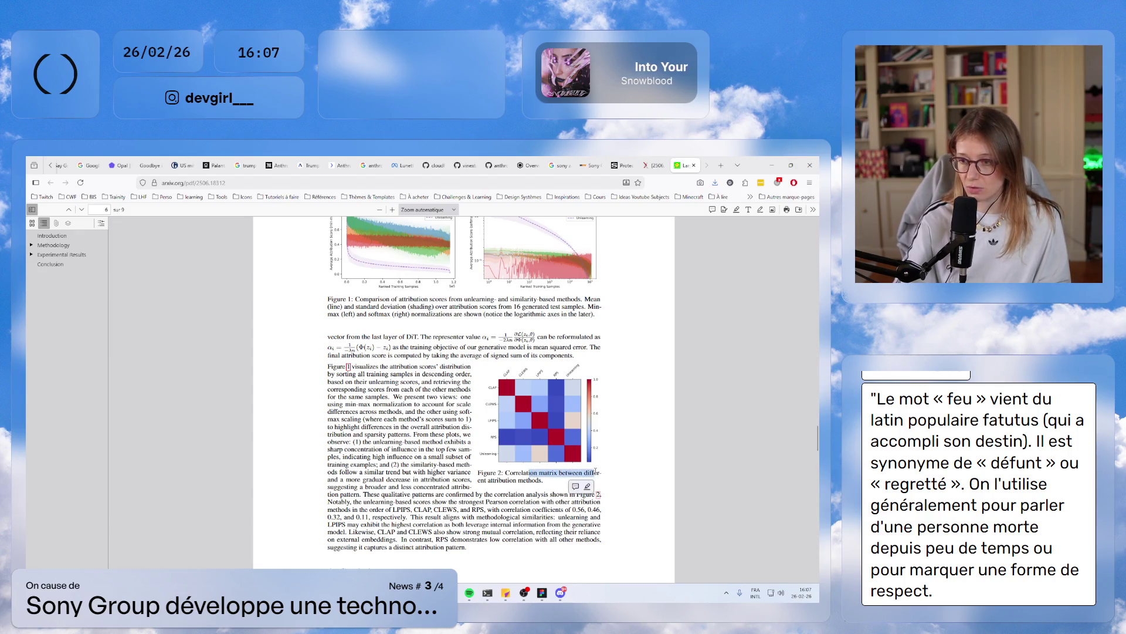
{"action": "left_click", "coordinate": [572, 535]}
- Scroll back up to the paper's title and return to its arXiv abstract page
{"action": "scroll", "coordinate": [508, 451], "scroll_direction": "up", "scroll_amount": 3}
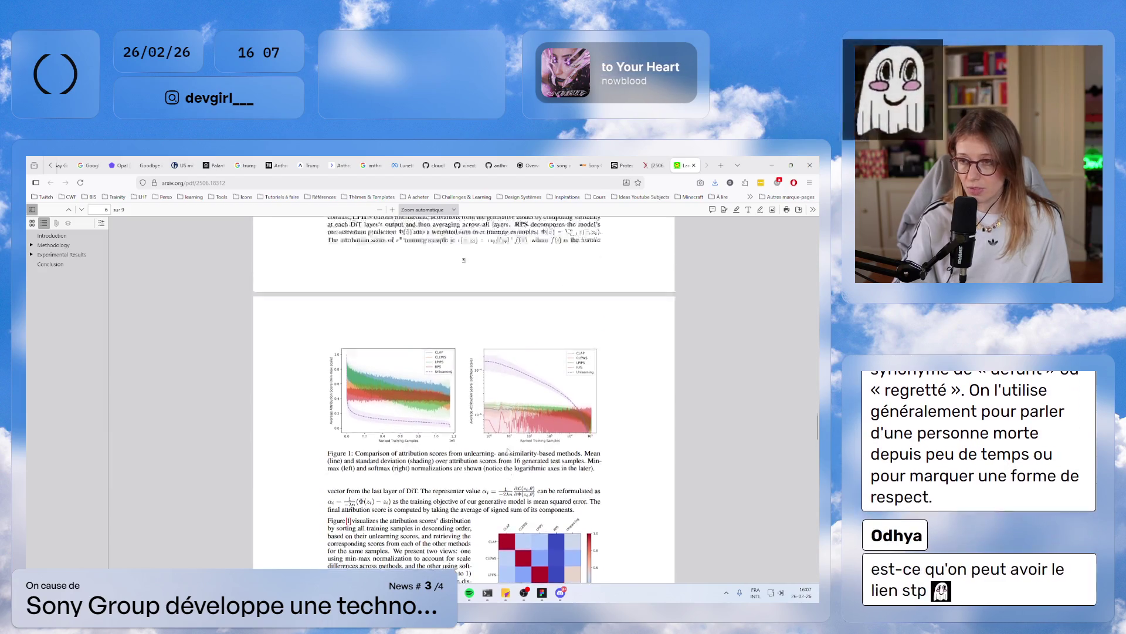
{"action": "scroll", "coordinate": [508, 451], "scroll_direction": "up", "scroll_amount": 15}
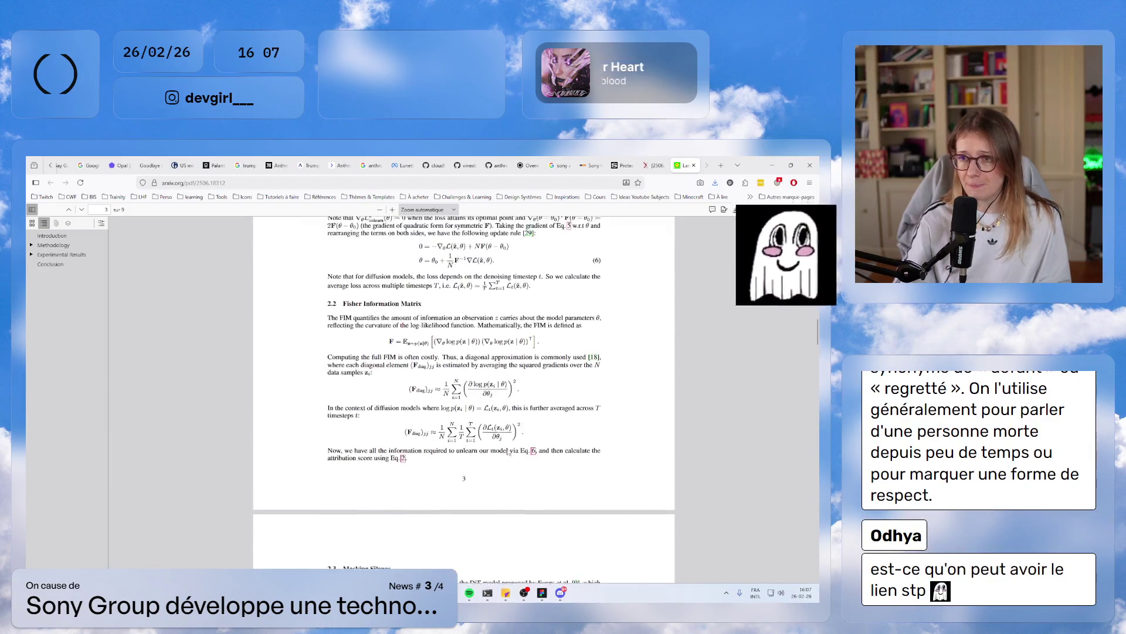
{"action": "scroll", "coordinate": [508, 451], "scroll_direction": "up", "scroll_amount": 6}
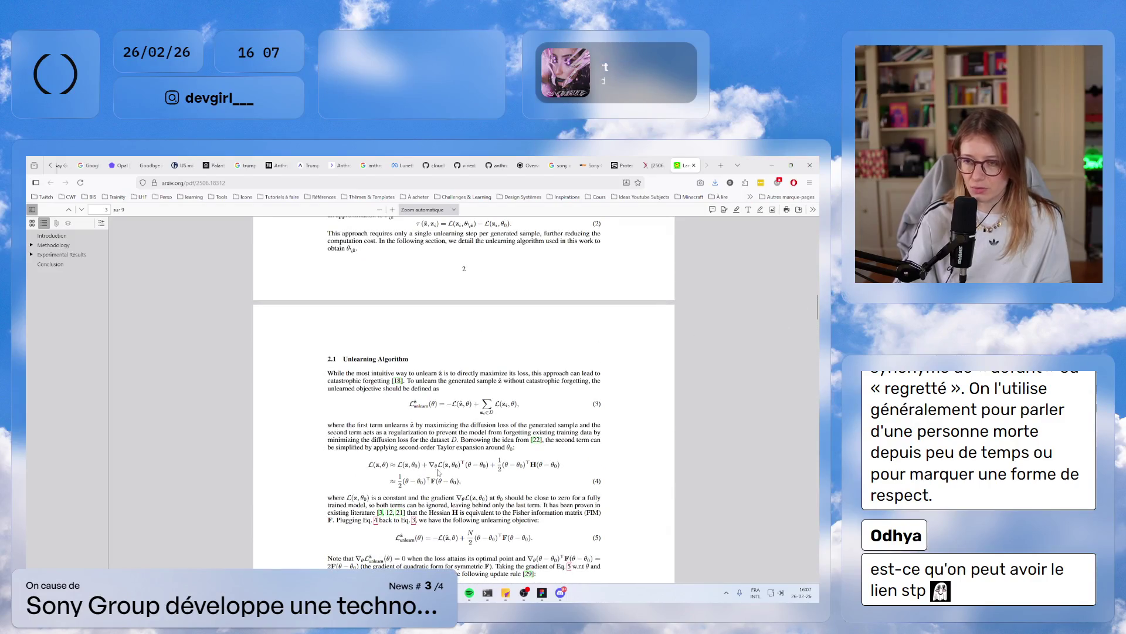
{"action": "scroll", "coordinate": [437, 472], "scroll_direction": "up", "scroll_amount": 5}
{"action": "scroll", "coordinate": [437, 473], "scroll_direction": "down", "scroll_amount": 8}
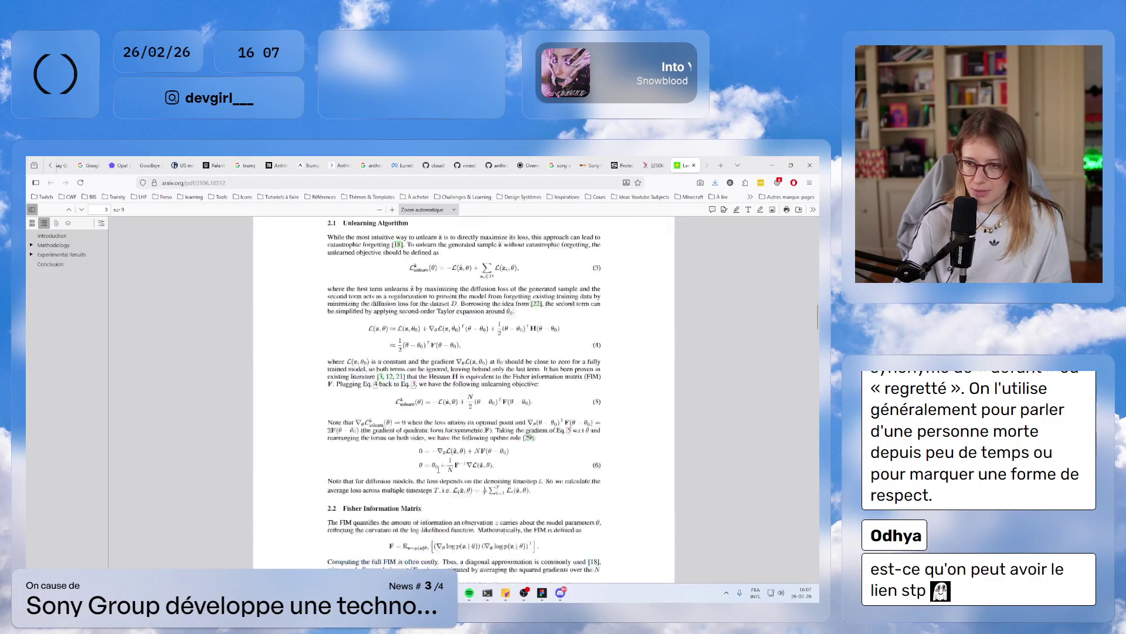
{"action": "scroll", "coordinate": [438, 469], "scroll_direction": "down", "scroll_amount": 1}
{"action": "scroll", "coordinate": [439, 472], "scroll_direction": "up", "scroll_amount": 4}
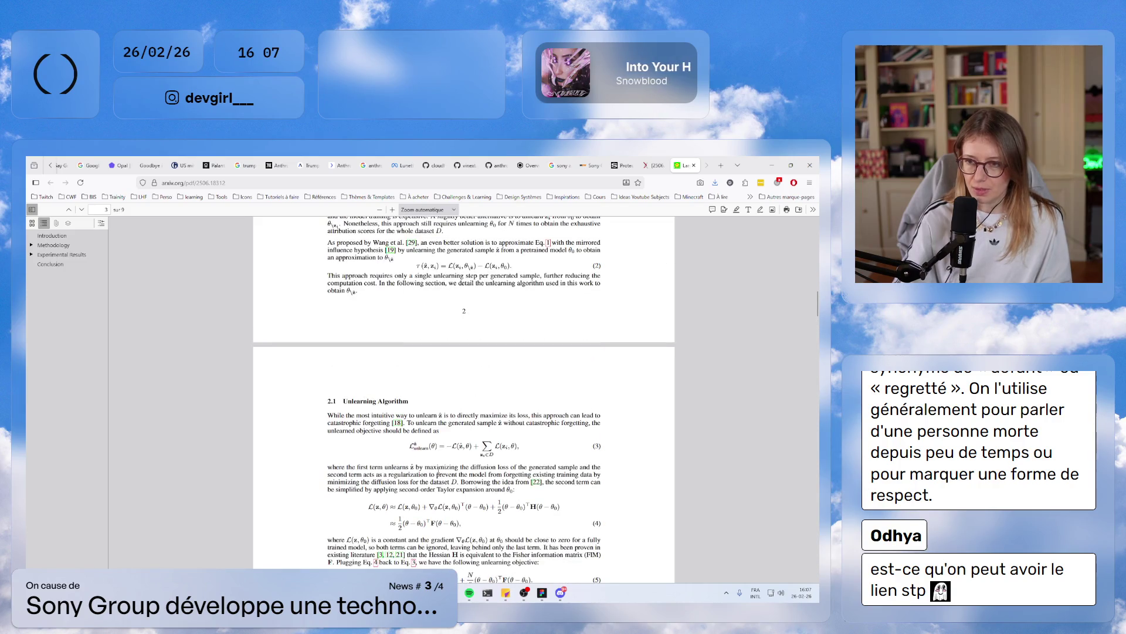
{"action": "scroll", "coordinate": [403, 446], "scroll_direction": "up", "scroll_amount": 18}
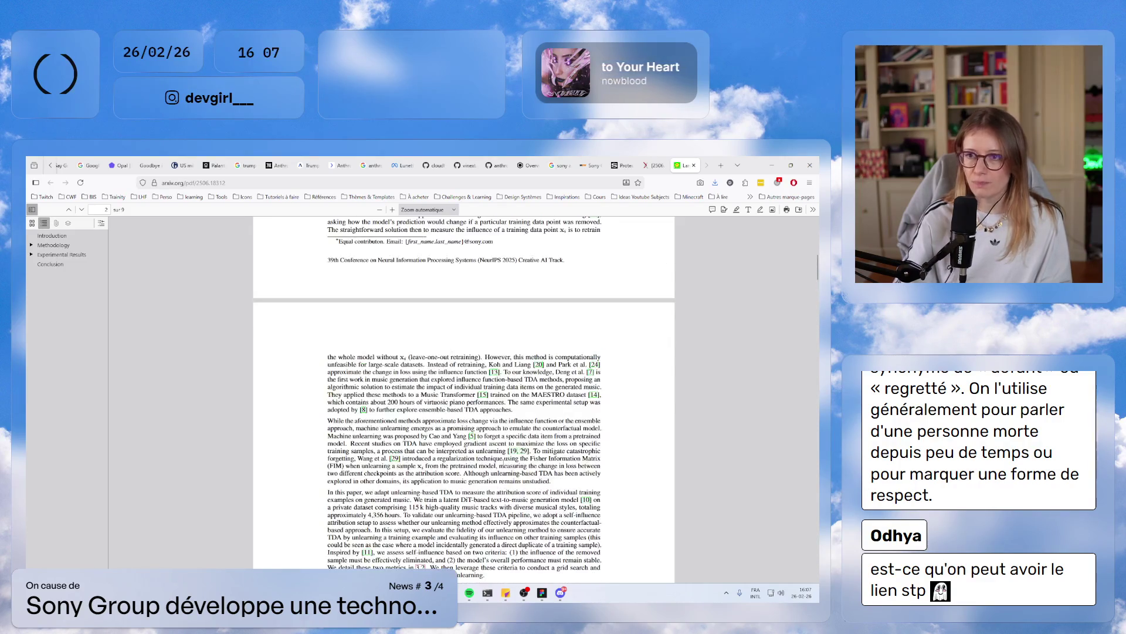
{"action": "scroll", "coordinate": [503, 463], "scroll_direction": "up", "scroll_amount": 4}
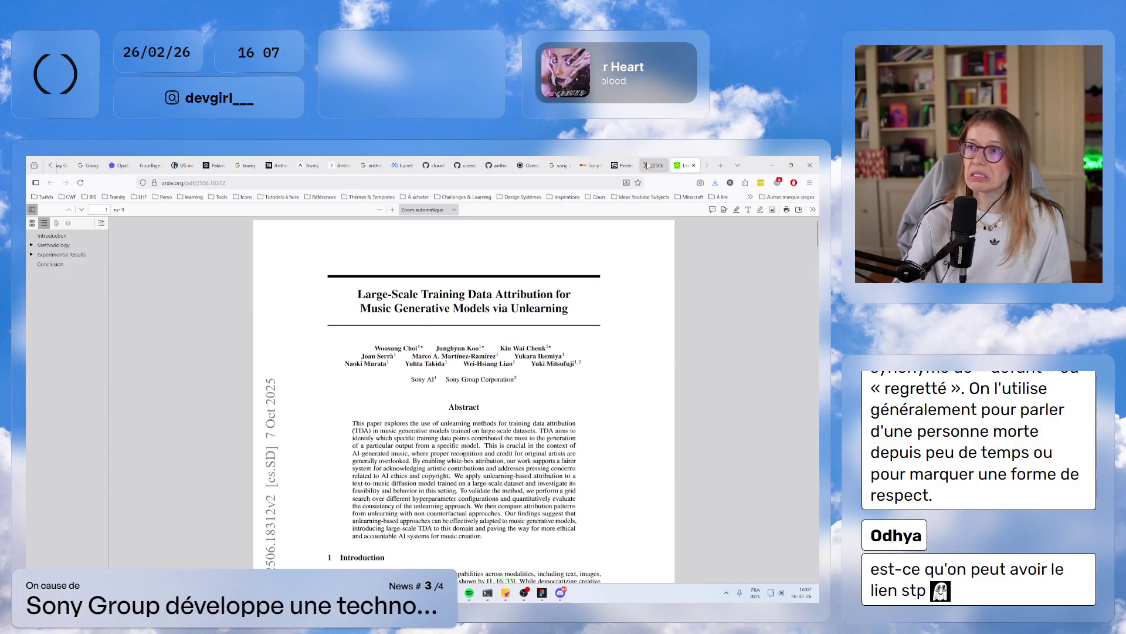
{"action": "left_click", "coordinate": [654, 165]}
- Back on the Sony AI blog, highlight the 'Learning to Unlearn' heading
{"action": "left_click", "coordinate": [616, 165]}
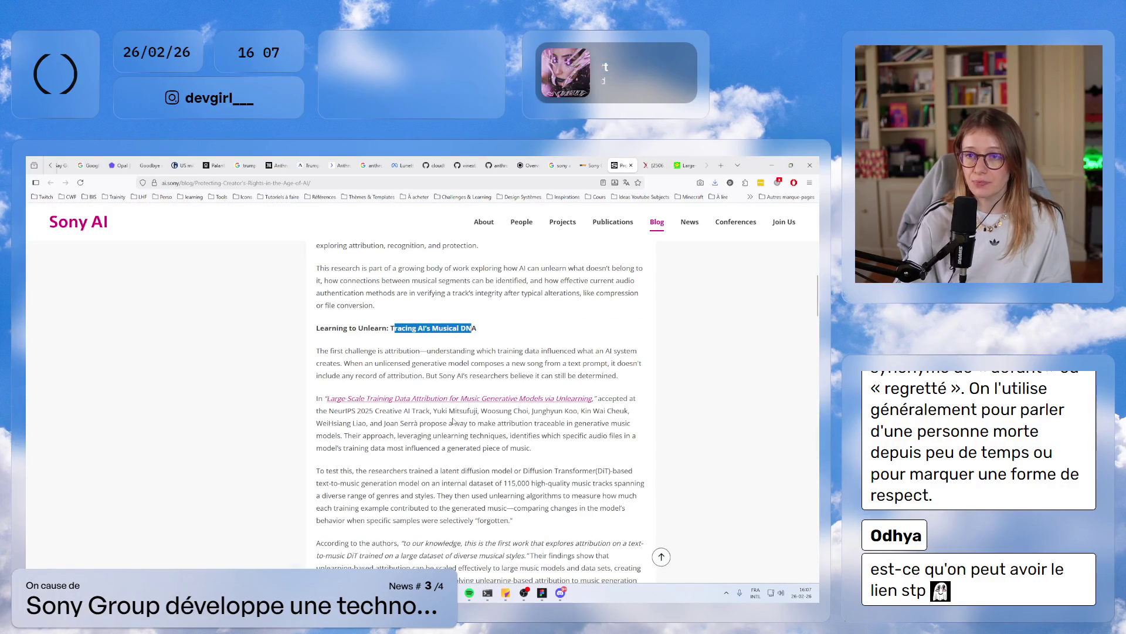
{"action": "scroll", "coordinate": [453, 421], "scroll_direction": "down", "scroll_amount": 6}
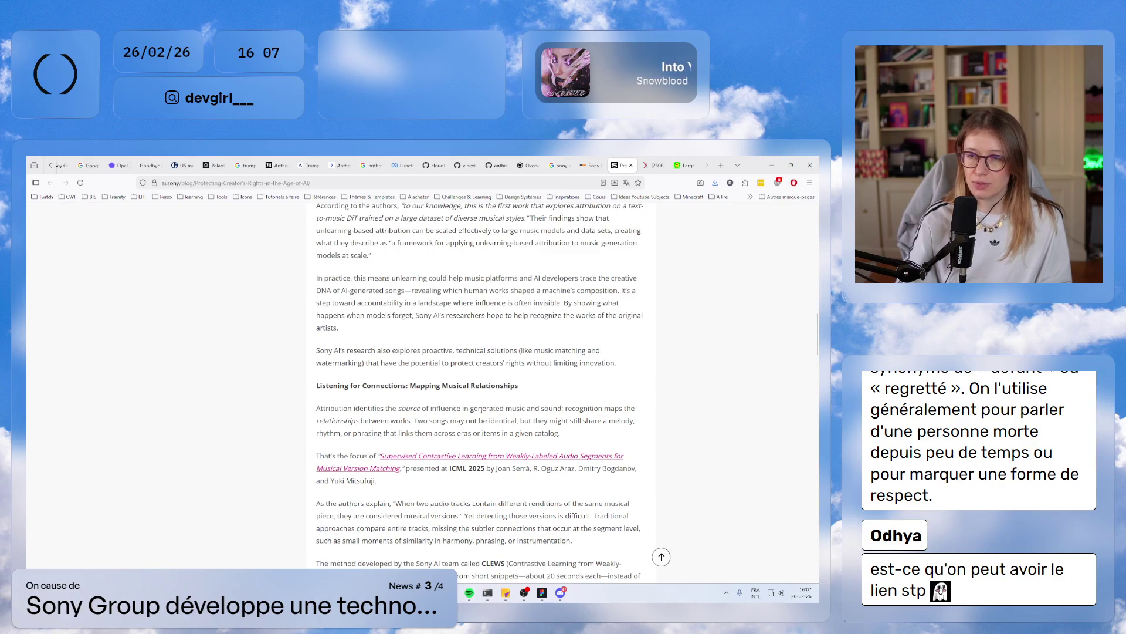
{"action": "scroll", "coordinate": [431, 399], "scroll_direction": "up", "scroll_amount": 7}
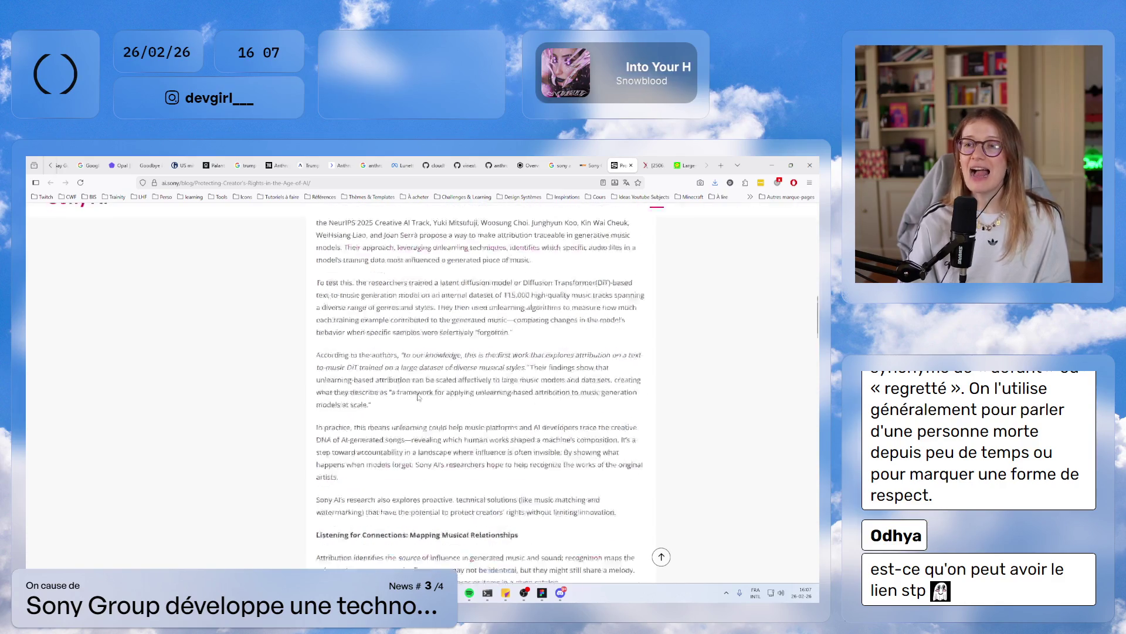
{"action": "scroll", "coordinate": [494, 432], "scroll_direction": "down", "scroll_amount": 4}
{"action": "scroll", "coordinate": [493, 431], "scroll_direction": "down", "scroll_amount": 3}
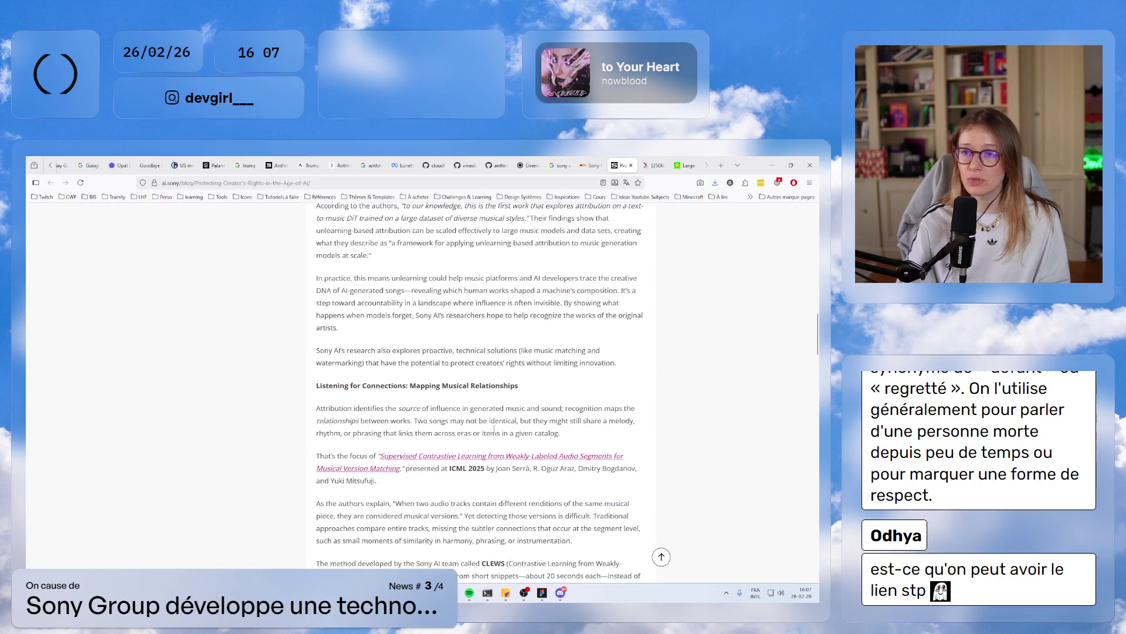
{"action": "scroll", "coordinate": [493, 432], "scroll_direction": "up", "scroll_amount": 8}
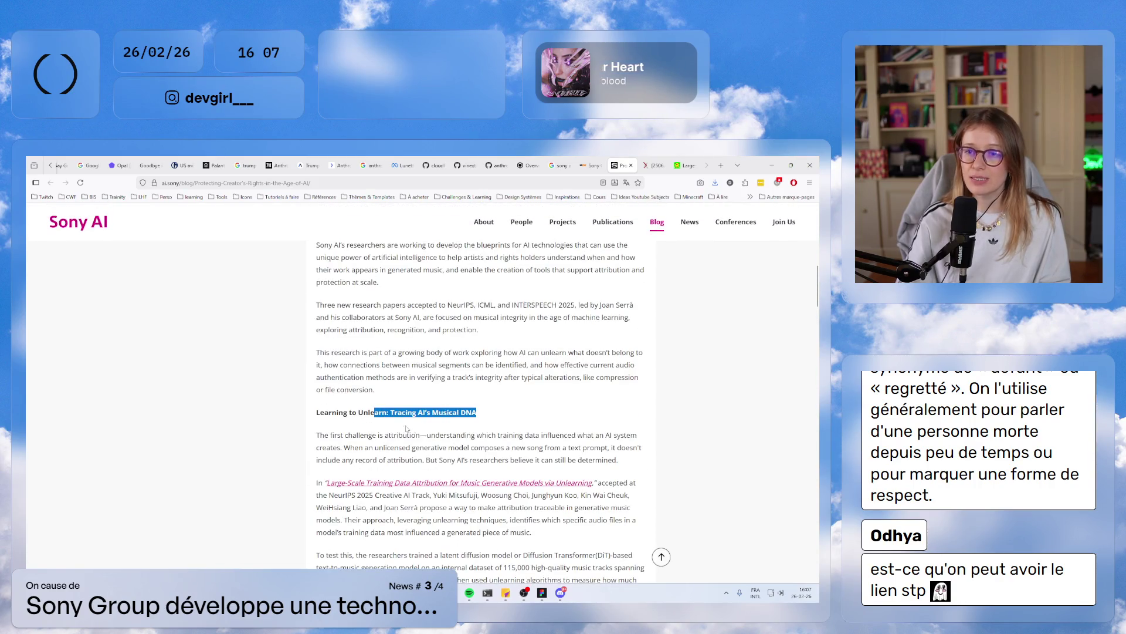
{"action": "left_click_drag", "start_coordinate": [343, 413], "coordinate": [382, 413]}
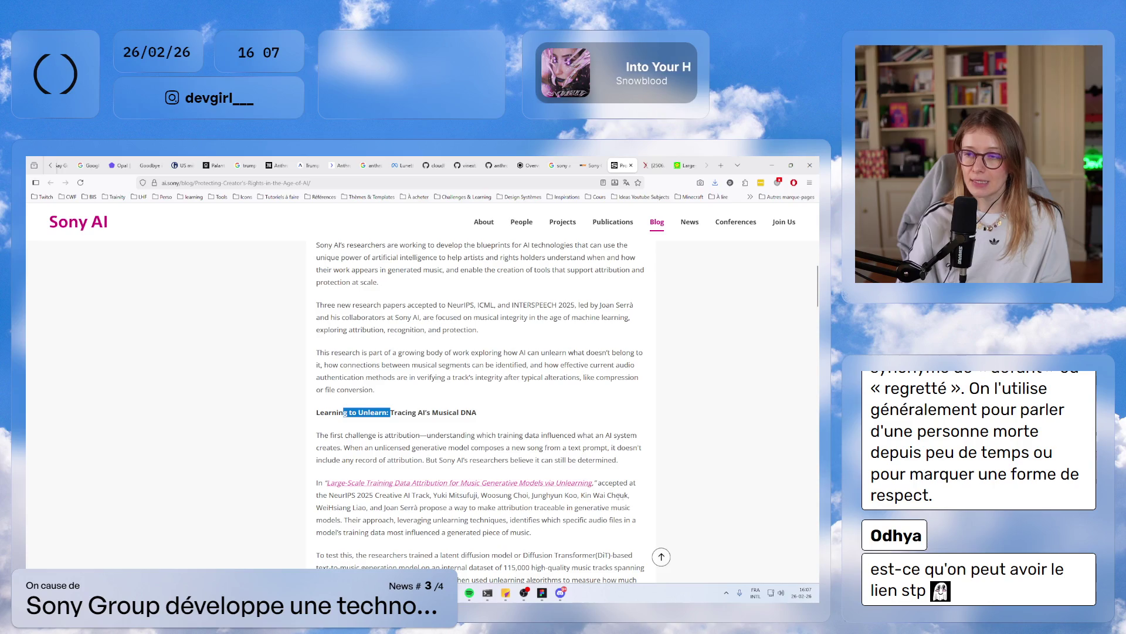
- Scroll to and highlight the 'Mapping Musical Relationships' heading, then show the version matching paper's arXiv page
{"action": "scroll", "coordinate": [432, 517], "scroll_direction": "down", "scroll_amount": 3}
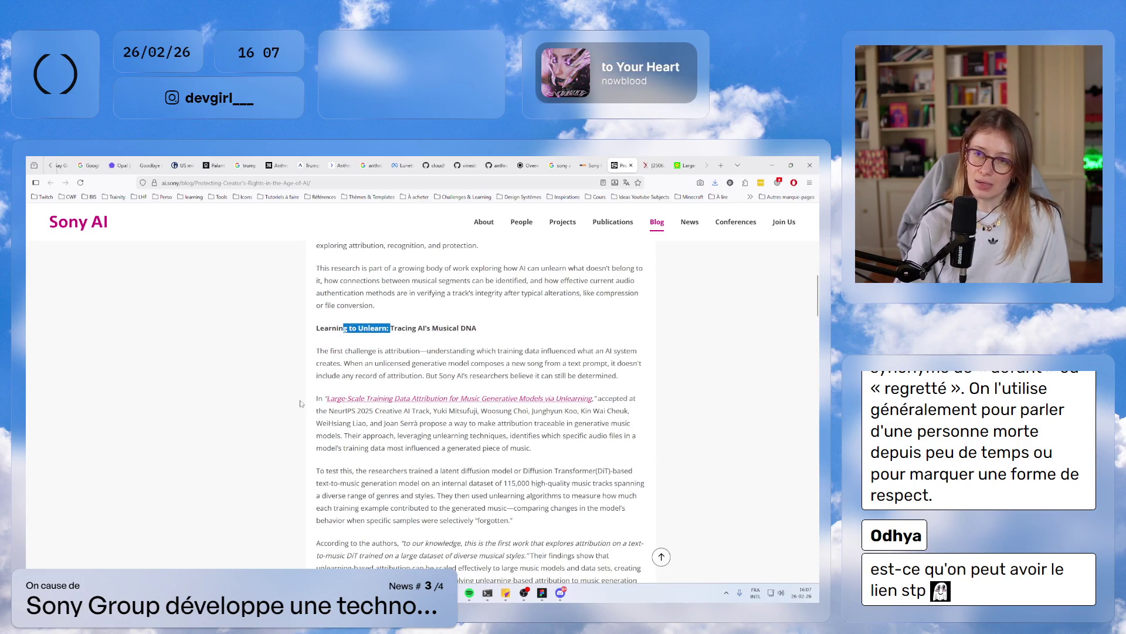
{"action": "scroll", "coordinate": [415, 372], "scroll_direction": "down", "scroll_amount": 4}
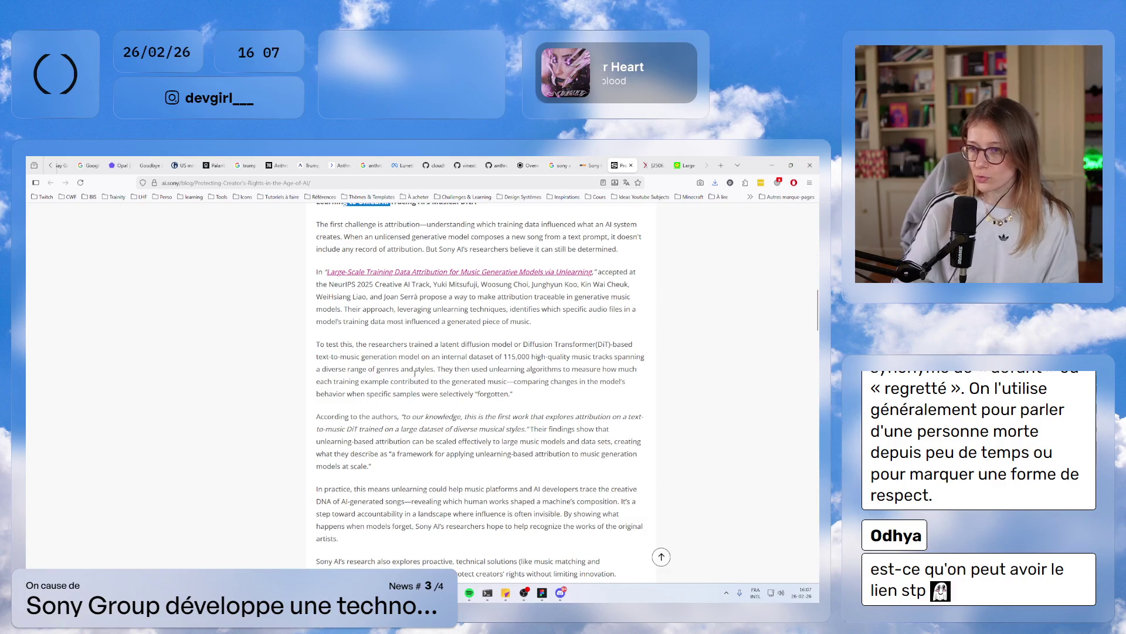
{"action": "scroll", "coordinate": [415, 372], "scroll_direction": "down", "scroll_amount": 8}
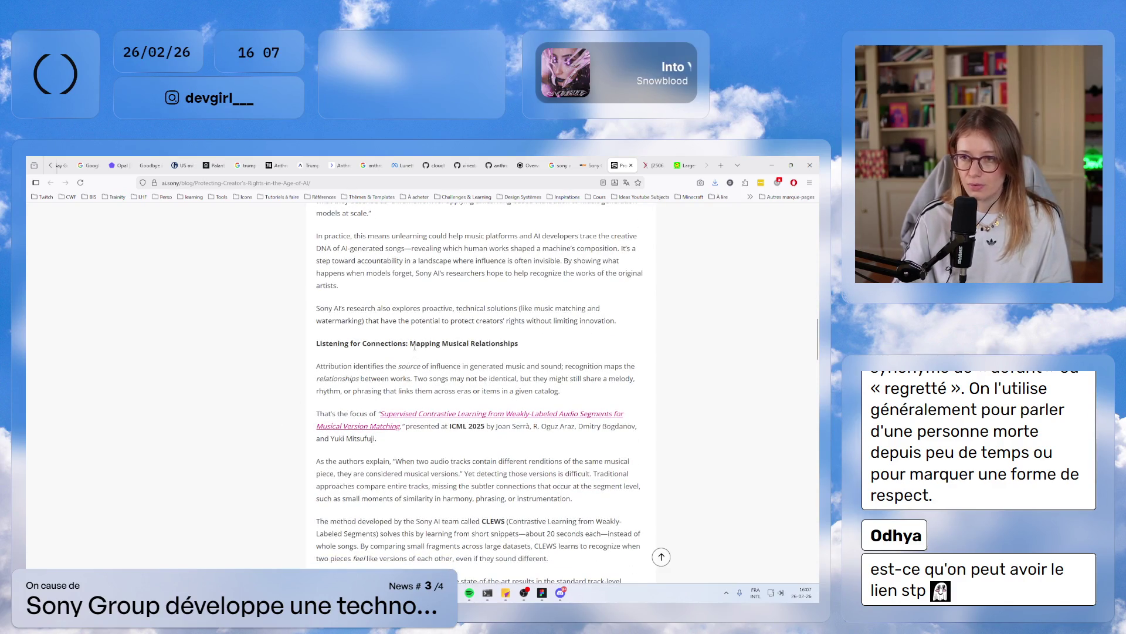
{"action": "left_click_drag", "start_coordinate": [415, 346], "coordinate": [517, 356]}
{"action": "left_click", "coordinate": [451, 424]}
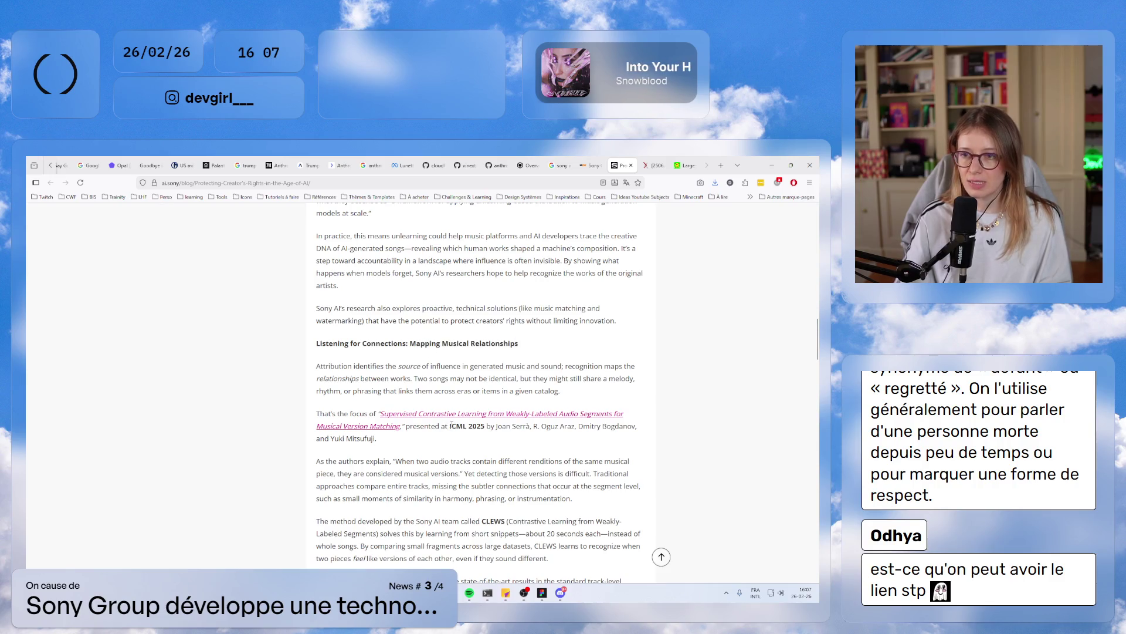
{"action": "left_click", "coordinate": [648, 162]}
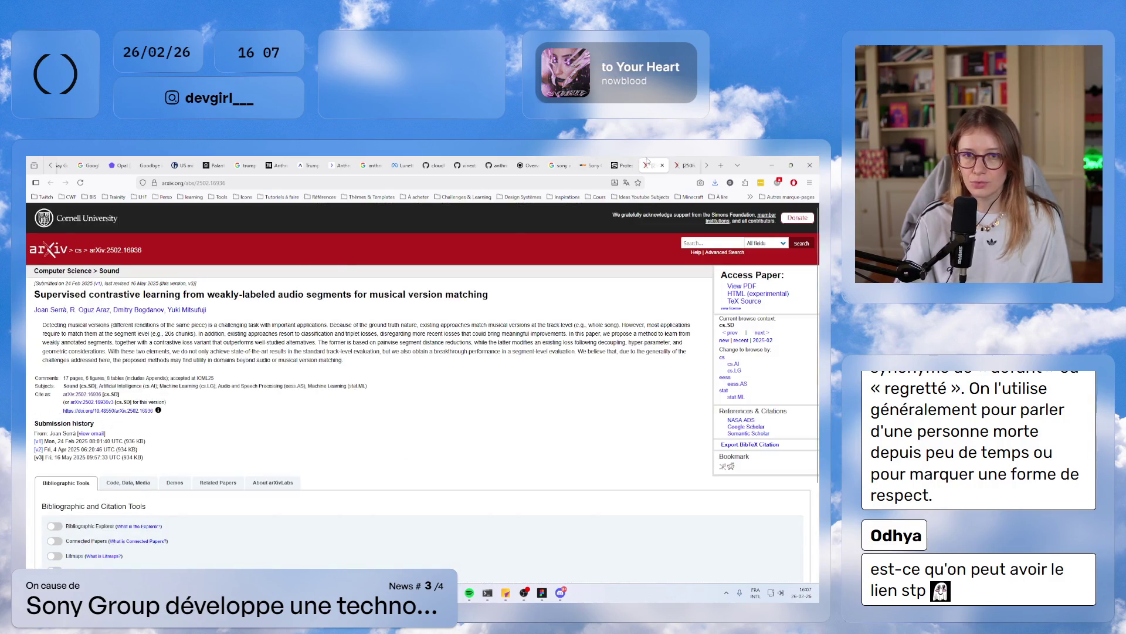
- Highlight parts of the musical version matching paper's title on arXiv
{"action": "mouse_move", "coordinate": [162, 297]}
{"action": "left_mouse_down"}
{"action": "mouse_move", "coordinate": [419, 289]}
{"action": "mouse_move", "coordinate": [35, 293]}
{"action": "left_mouse_up"}
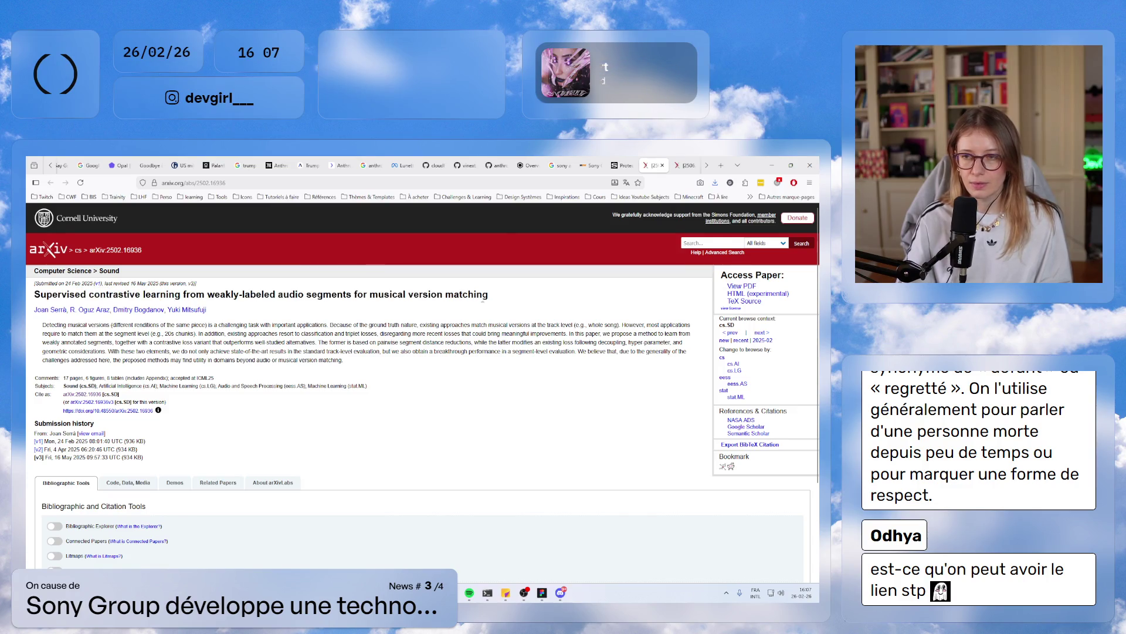
{"action": "mouse_move", "coordinate": [488, 294]}
{"action": "left_mouse_down"}
{"action": "mouse_move", "coordinate": [35, 294]}
{"action": "mouse_move", "coordinate": [183, 292]}
{"action": "left_mouse_up"}
{"action": "left_click", "coordinate": [97, 293]}
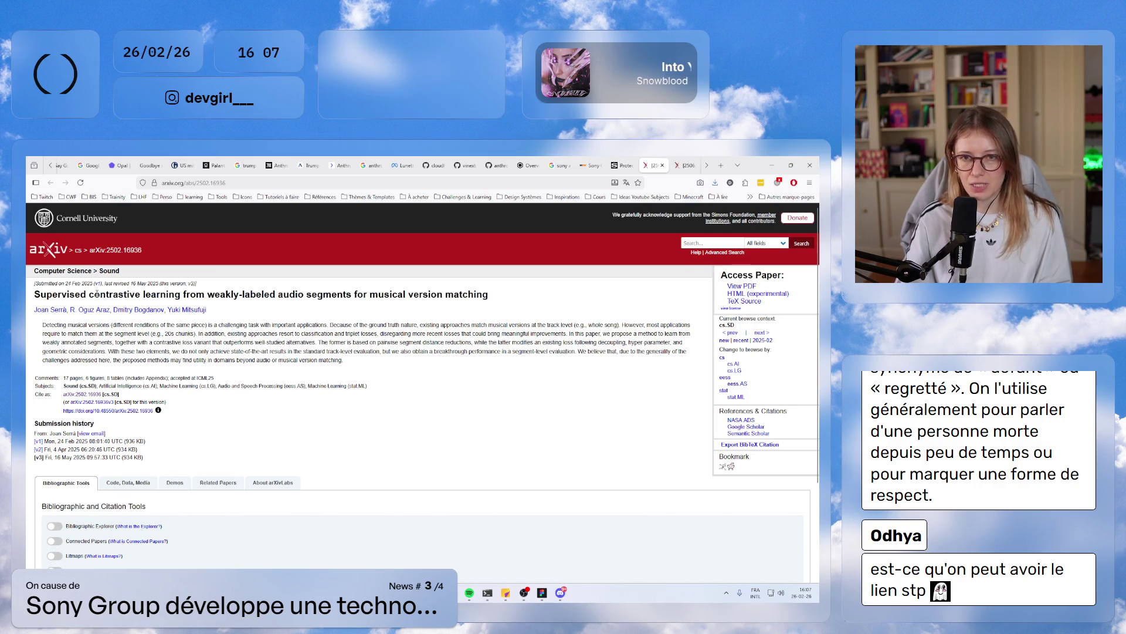
- Return to the Sony AI blog and scroll down to the watermarking section
{"action": "left_click", "coordinate": [622, 165]}
{"action": "scroll", "coordinate": [430, 362], "scroll_direction": "down", "scroll_amount": 2}
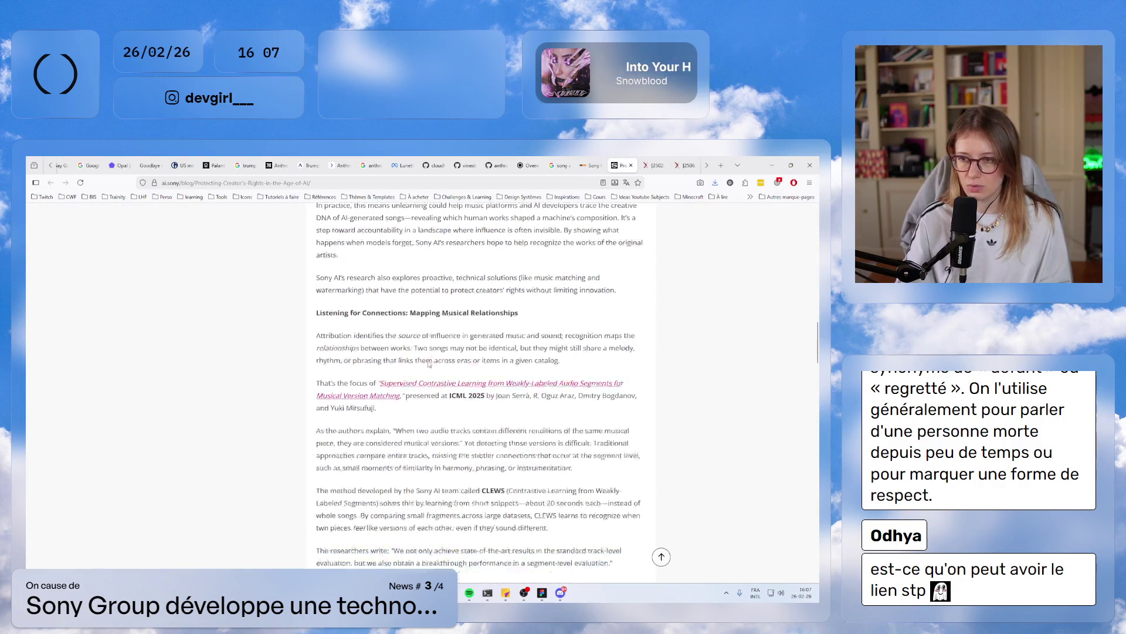
{"action": "scroll", "coordinate": [429, 361], "scroll_direction": "down", "scroll_amount": 5}
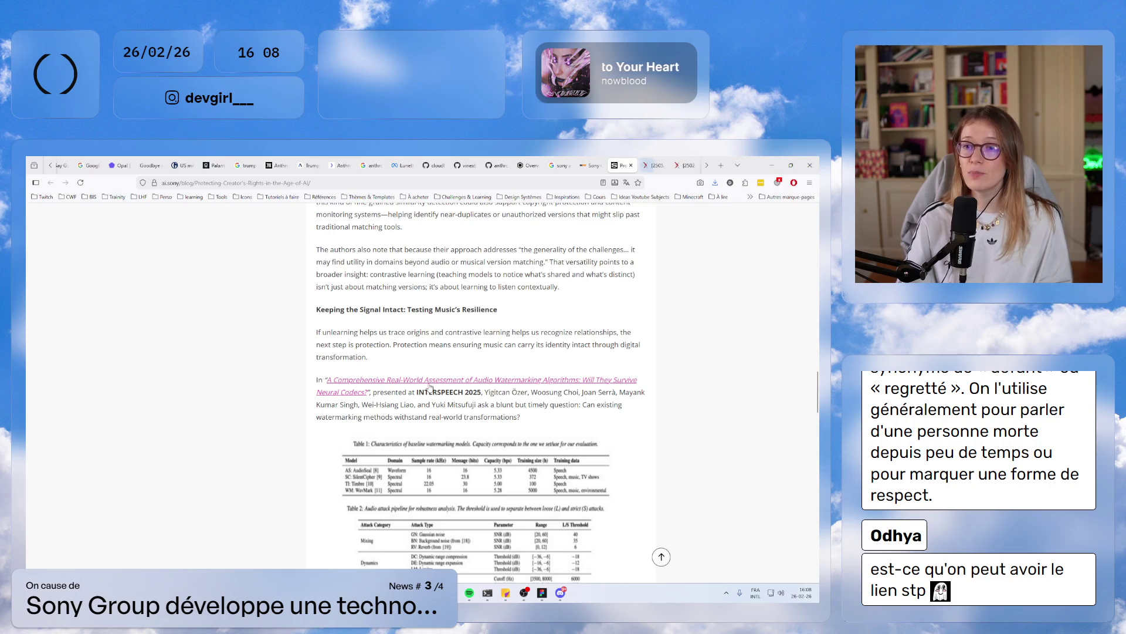
- On arXiv 2505.19663, highlight 'Watermarking Algorithms', 'Will They' and 'Survive Neural Codecs?' in the title
{"action": "left_click", "coordinate": [655, 166]}
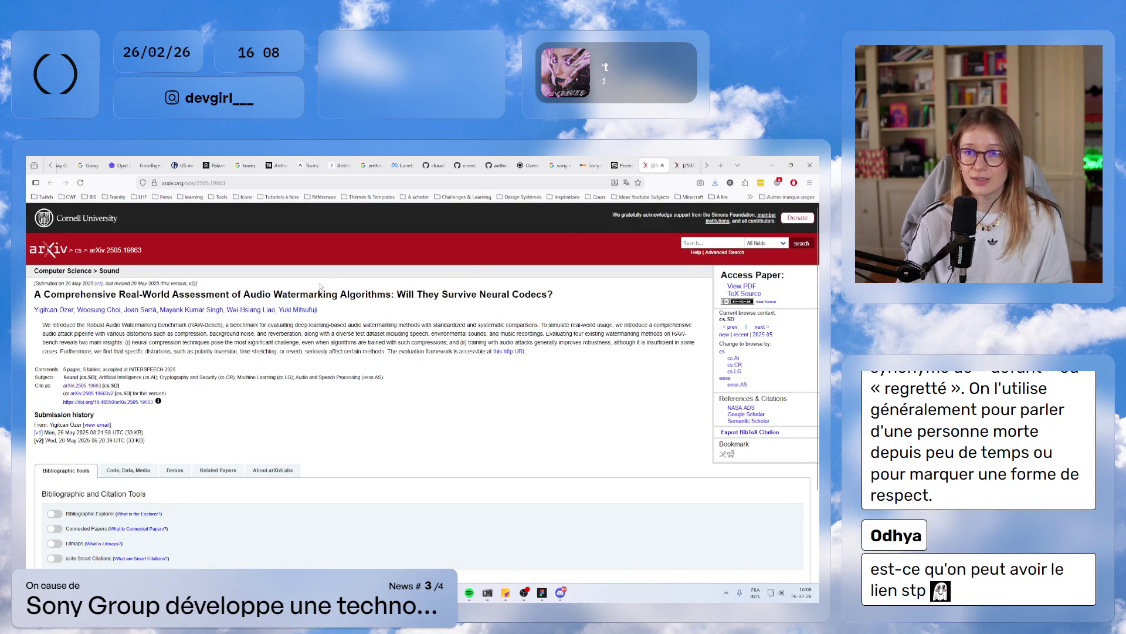
{"action": "left_click_drag", "start_coordinate": [288, 289], "coordinate": [392, 294]}
{"action": "left_click", "coordinate": [392, 295]}
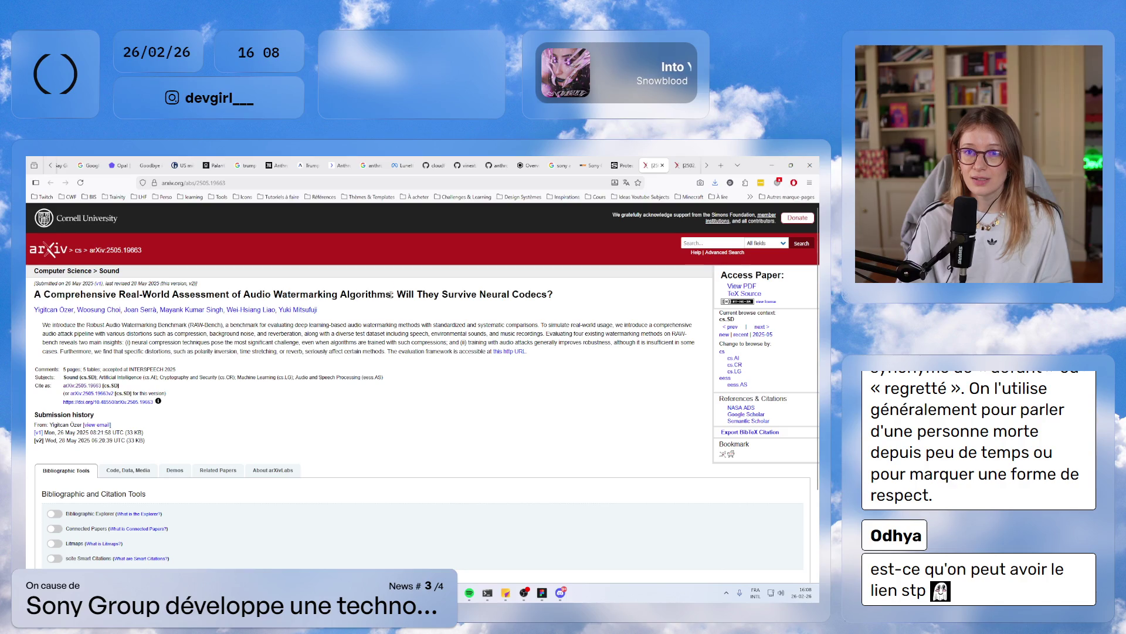
{"action": "left_click_drag", "start_coordinate": [203, 295], "coordinate": [289, 295]}
{"action": "left_click", "coordinate": [443, 293]}
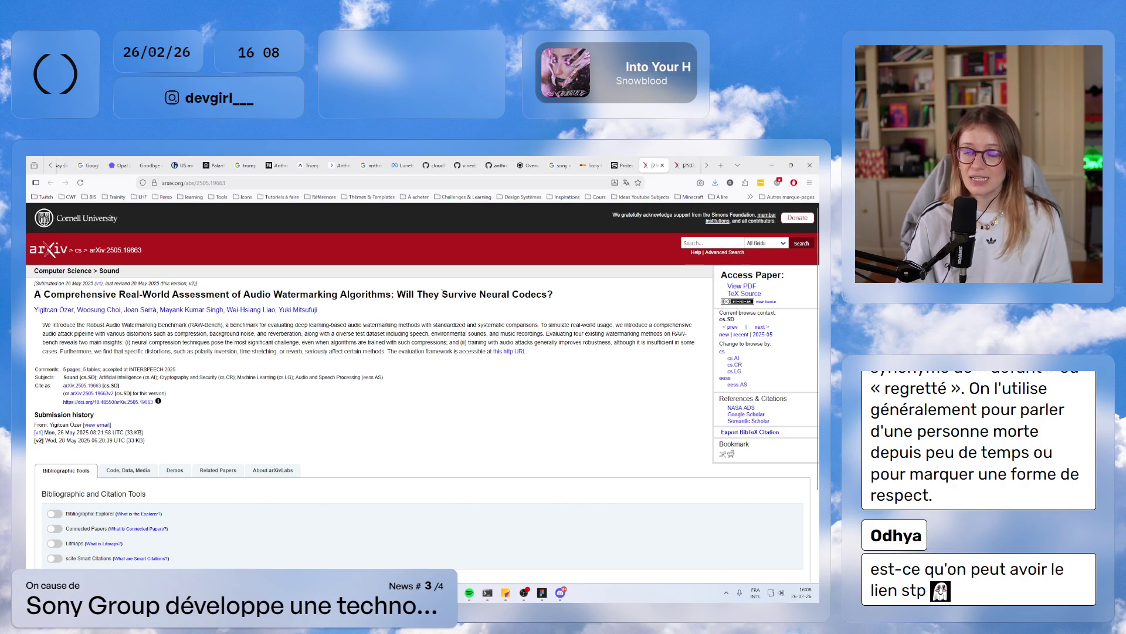
{"action": "left_click_drag", "start_coordinate": [398, 293], "coordinate": [440, 295]}
{"action": "left_click", "coordinate": [440, 294]}
{"action": "left_click_drag", "start_coordinate": [333, 295], "coordinate": [246, 296]}
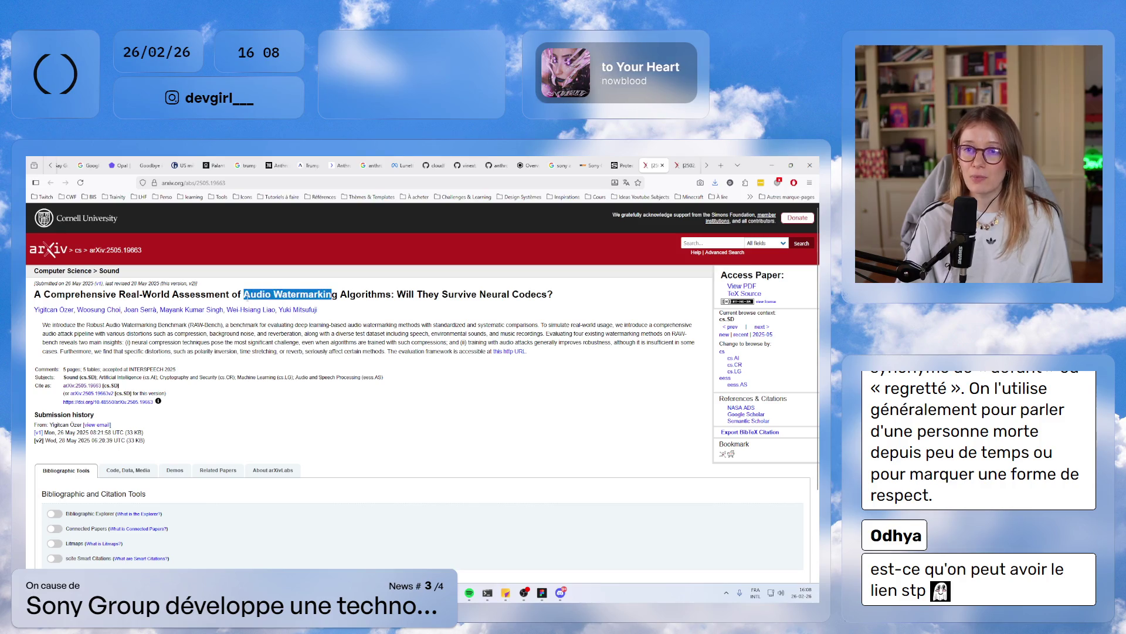
{"action": "left_click", "coordinate": [444, 291]}
{"action": "mouse_move", "coordinate": [391, 295]}
{"action": "left_mouse_down"}
{"action": "mouse_move", "coordinate": [129, 310]}
{"action": "mouse_move", "coordinate": [555, 299]}
{"action": "mouse_move", "coordinate": [398, 294]}
{"action": "left_mouse_up"}
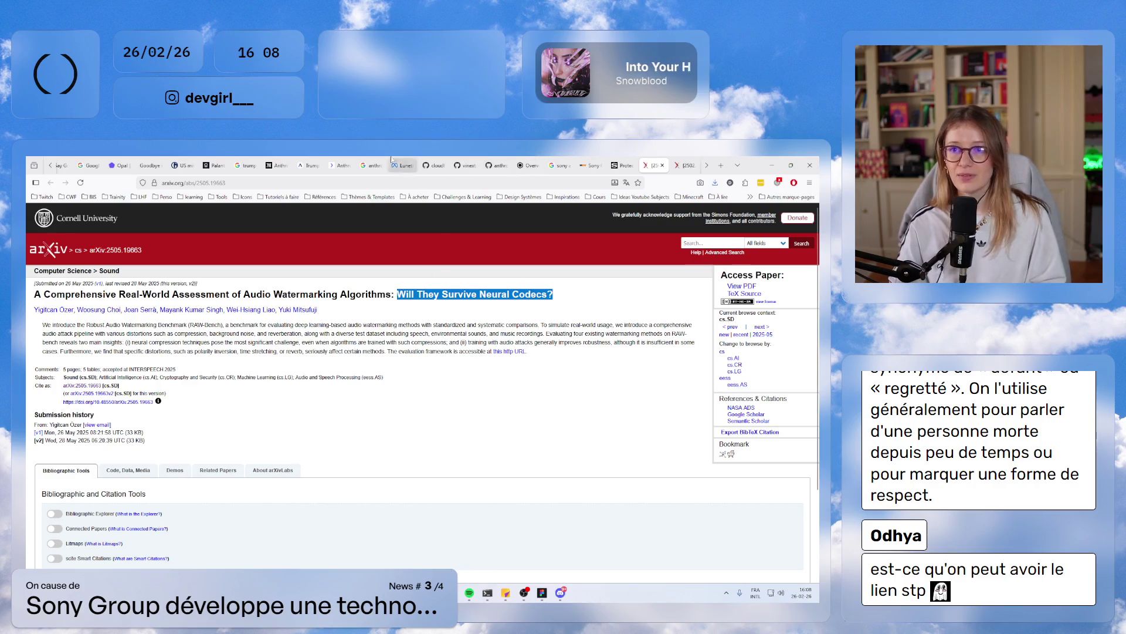
{"action": "key", "text": "alt+Tab"}
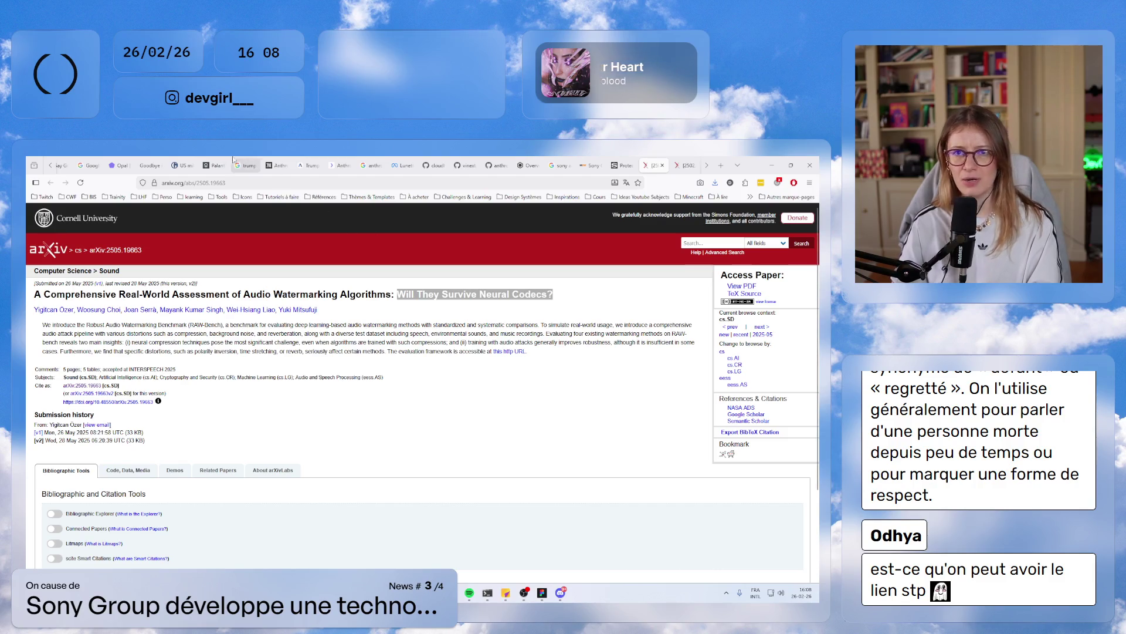
- Copy the Sony AI blog article's web address to share with chat
{"action": "left_click", "coordinate": [618, 164]}
{"action": "key", "text": "ctrl+l"}
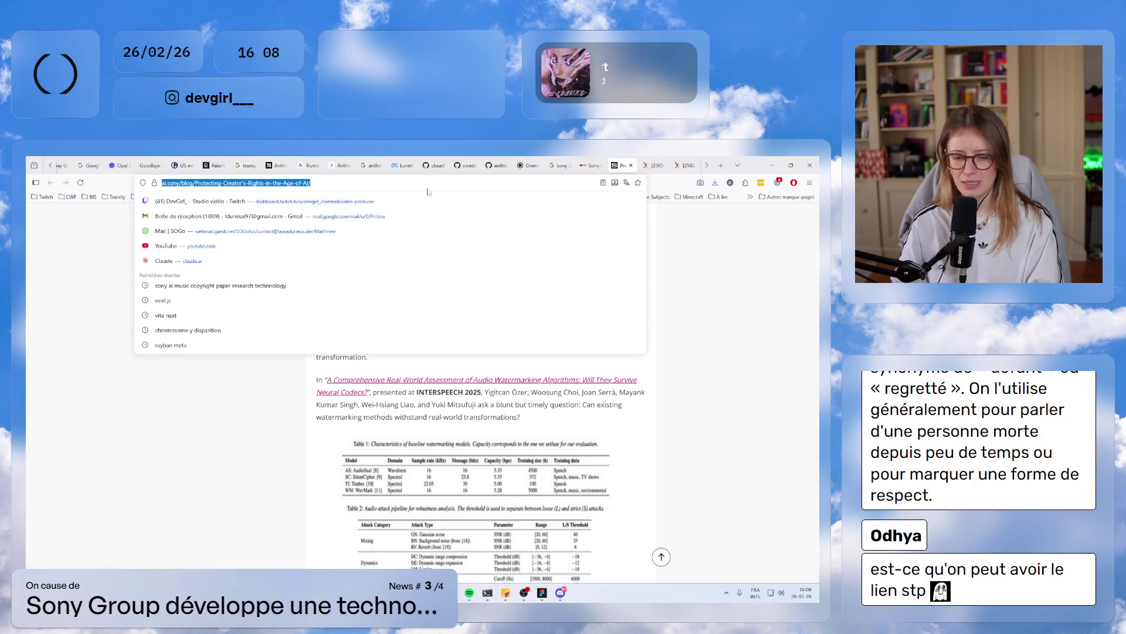
{"action": "key", "text": "alt+Tab"}
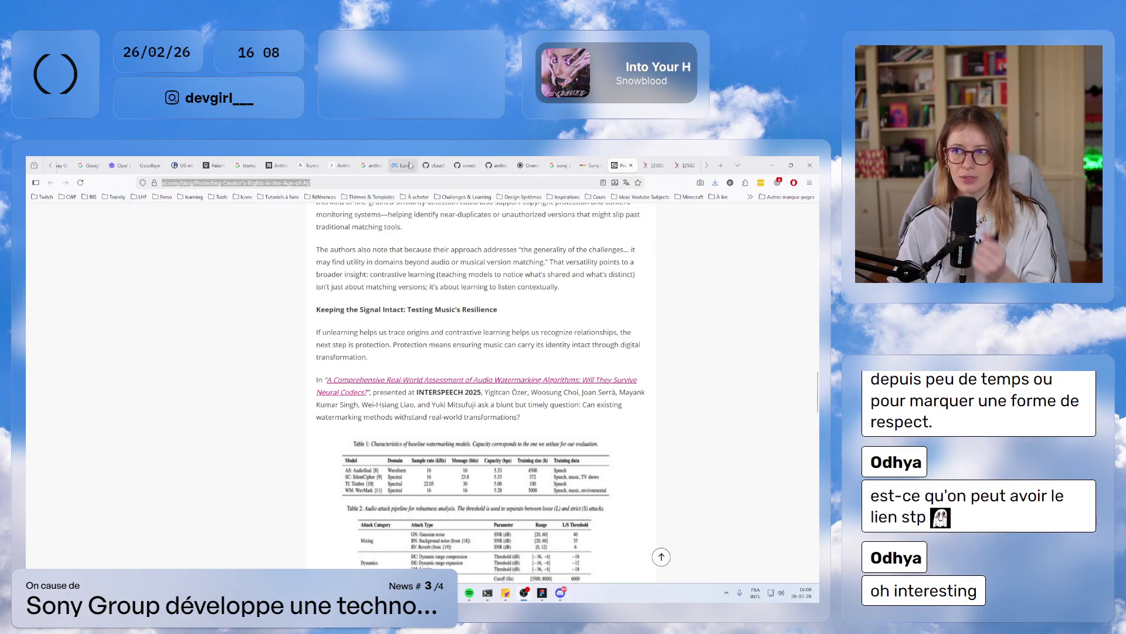
- Move through the arXiv tabs to the training data attribution paper's PDF and scroll down
{"action": "left_click", "coordinate": [648, 165]}
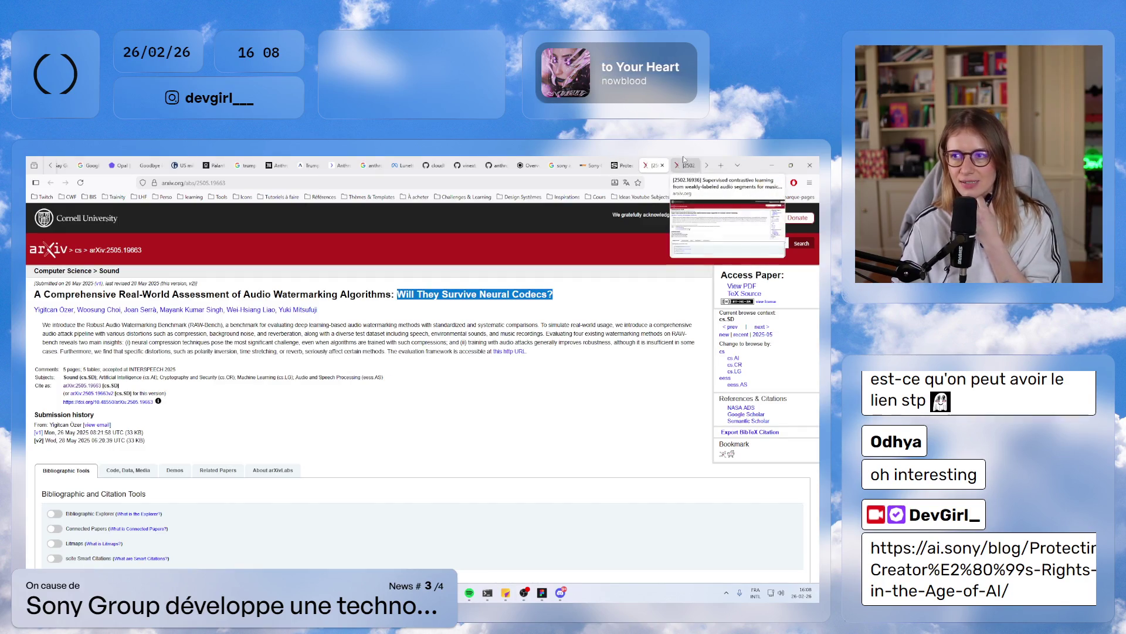
{"action": "left_click", "coordinate": [624, 165]}
{"action": "left_click", "coordinate": [654, 165]}
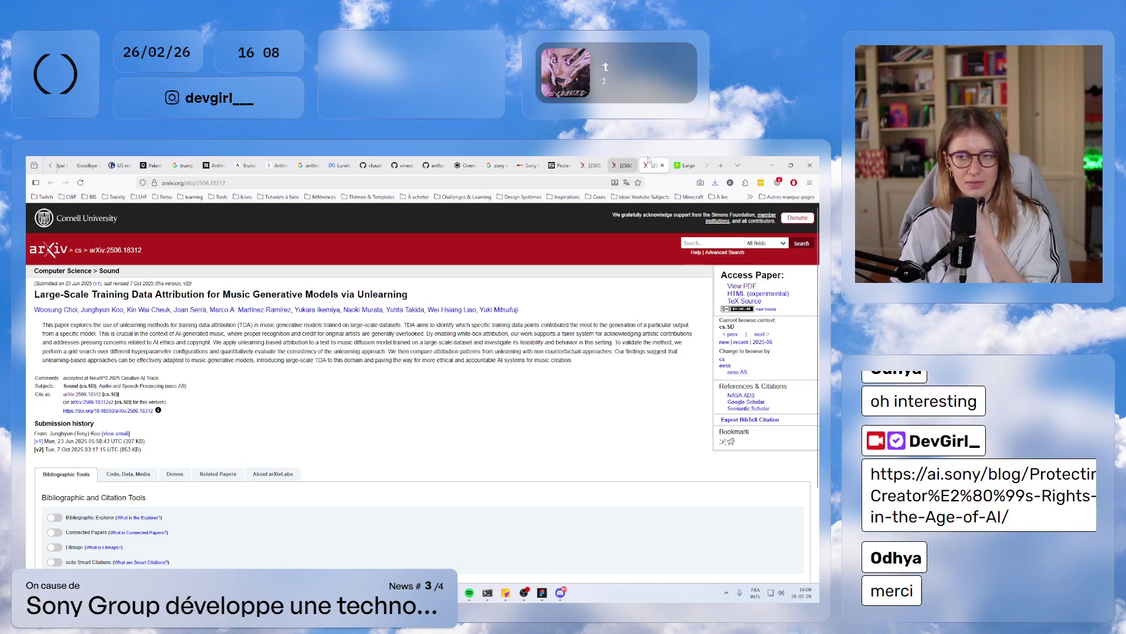
{"action": "left_click", "coordinate": [681, 162]}
{"action": "scroll", "coordinate": [493, 404], "scroll_direction": "down", "scroll_amount": 20}
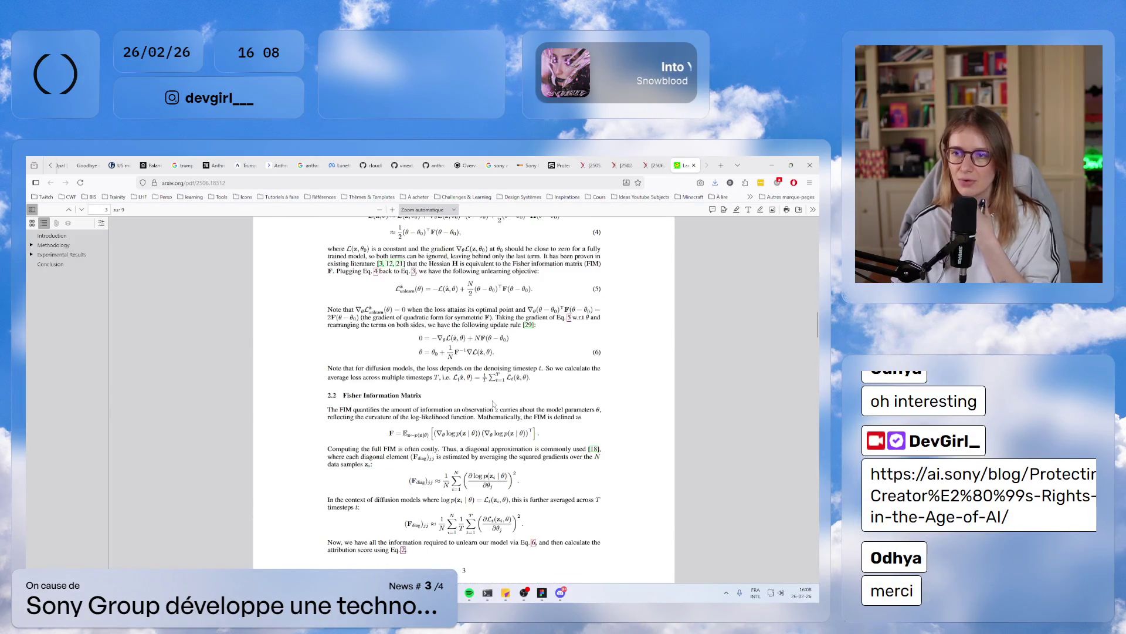
- Scroll through the Sony AI blog post and back to its 'Protecting Creator's Rights in the Age of AI' title
{"action": "left_click", "coordinate": [560, 165]}
{"action": "scroll", "coordinate": [411, 433], "scroll_direction": "down", "scroll_amount": 3}
{"action": "scroll", "coordinate": [503, 365], "scroll_direction": "up", "scroll_amount": 1}
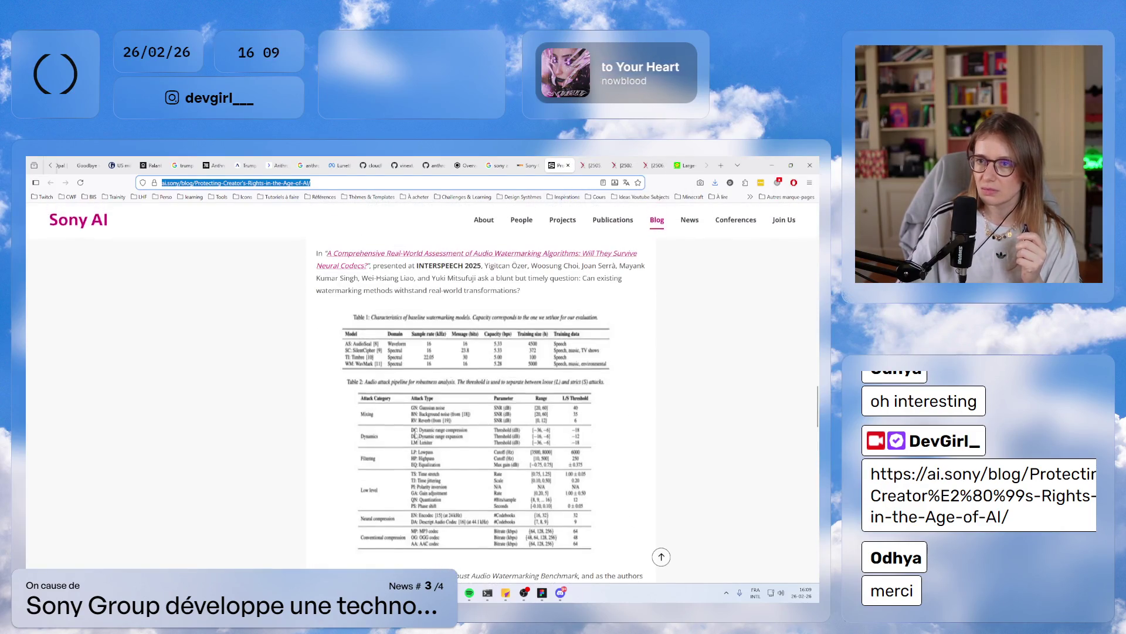
{"action": "scroll", "coordinate": [657, 399], "scroll_direction": "down", "scroll_amount": 10}
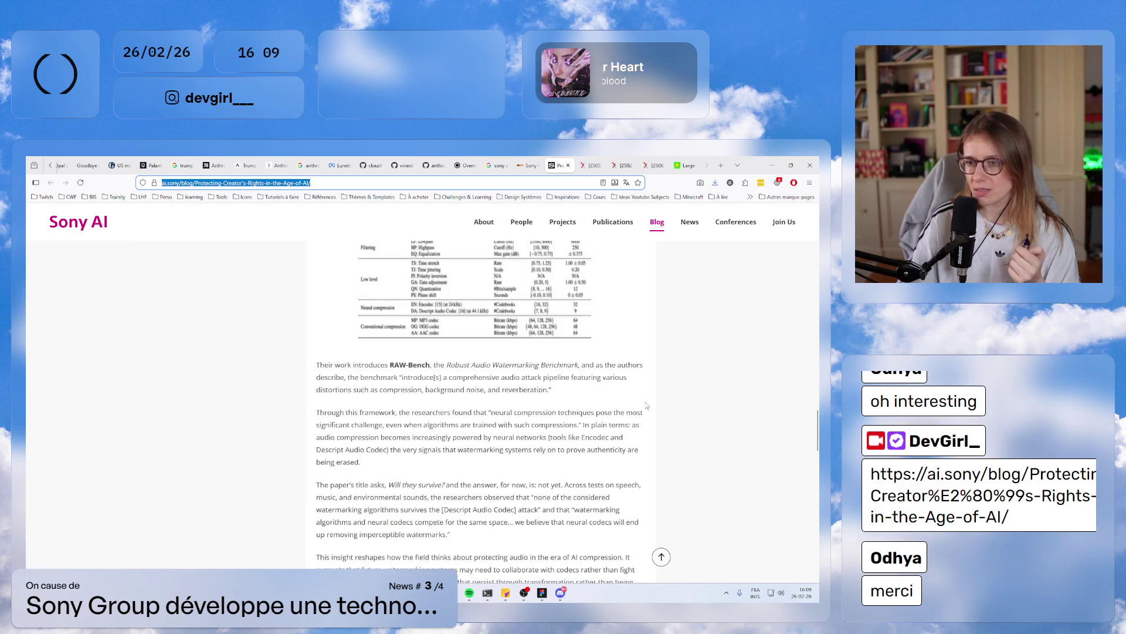
{"action": "scroll", "coordinate": [517, 442], "scroll_direction": "down", "scroll_amount": 3}
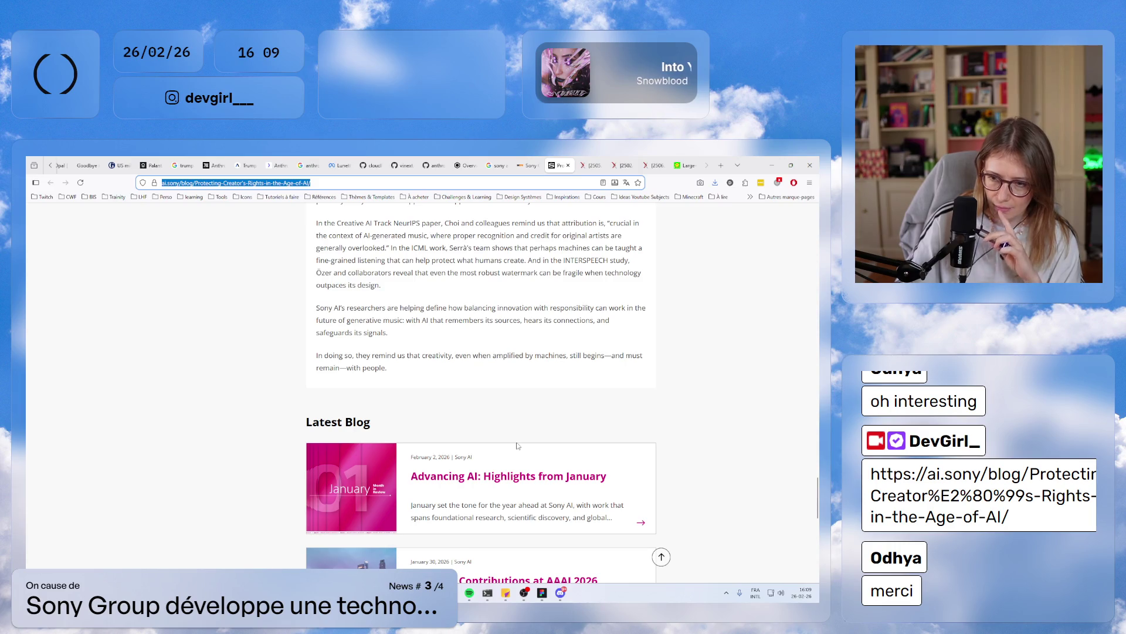
{"action": "scroll", "coordinate": [518, 446], "scroll_direction": "up", "scroll_amount": 15}
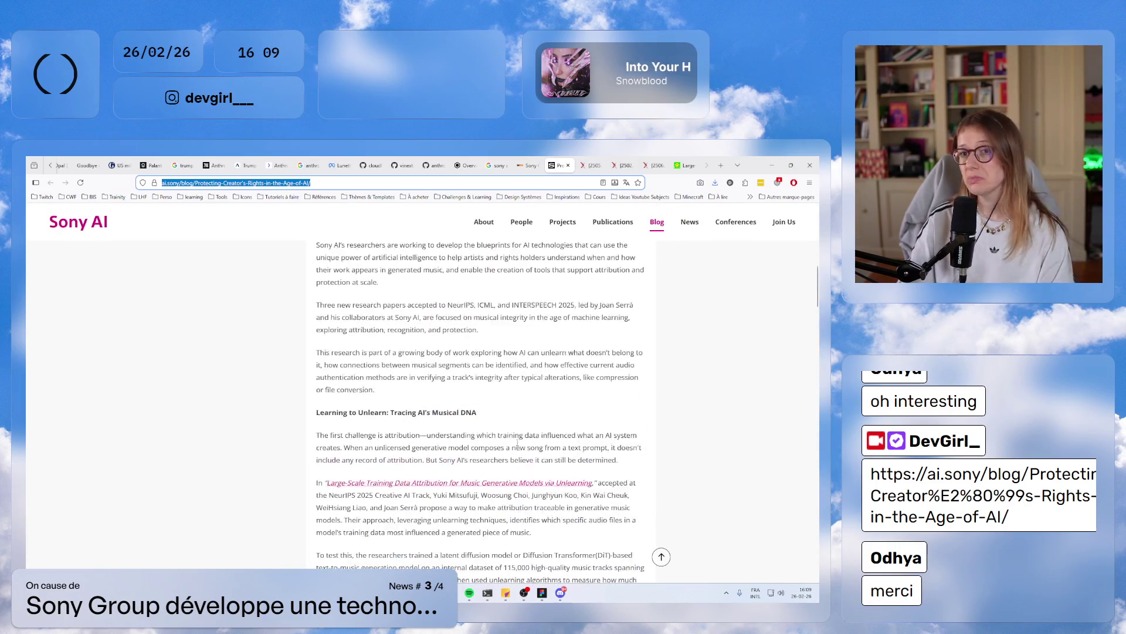
{"action": "scroll", "coordinate": [517, 444], "scroll_direction": "up", "scroll_amount": 10}
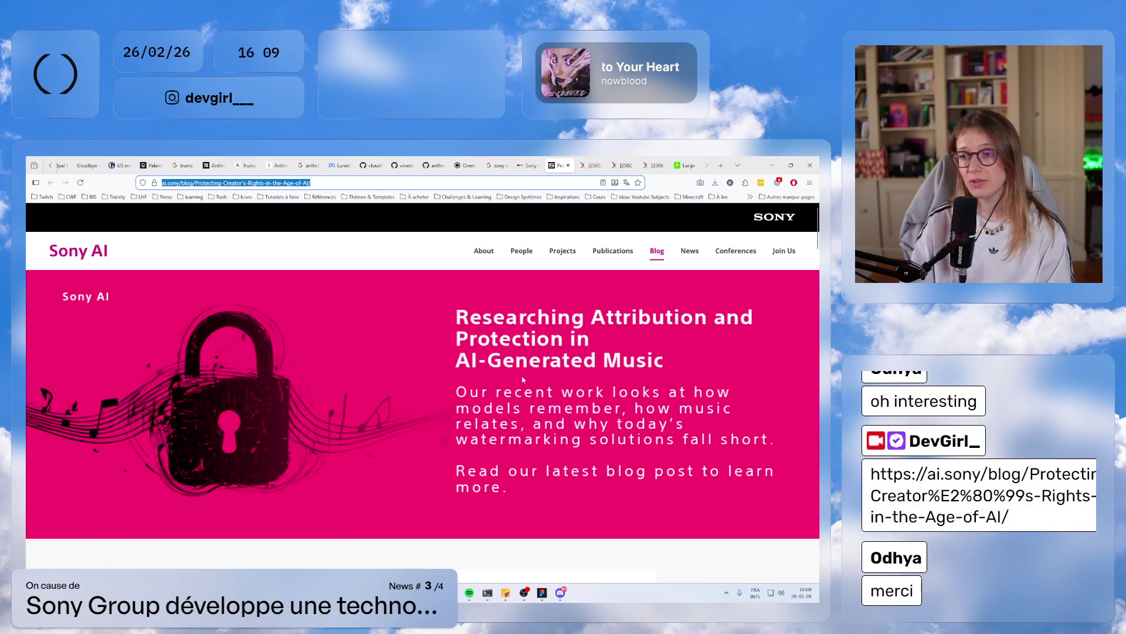
{"action": "left_click", "coordinate": [523, 381]}
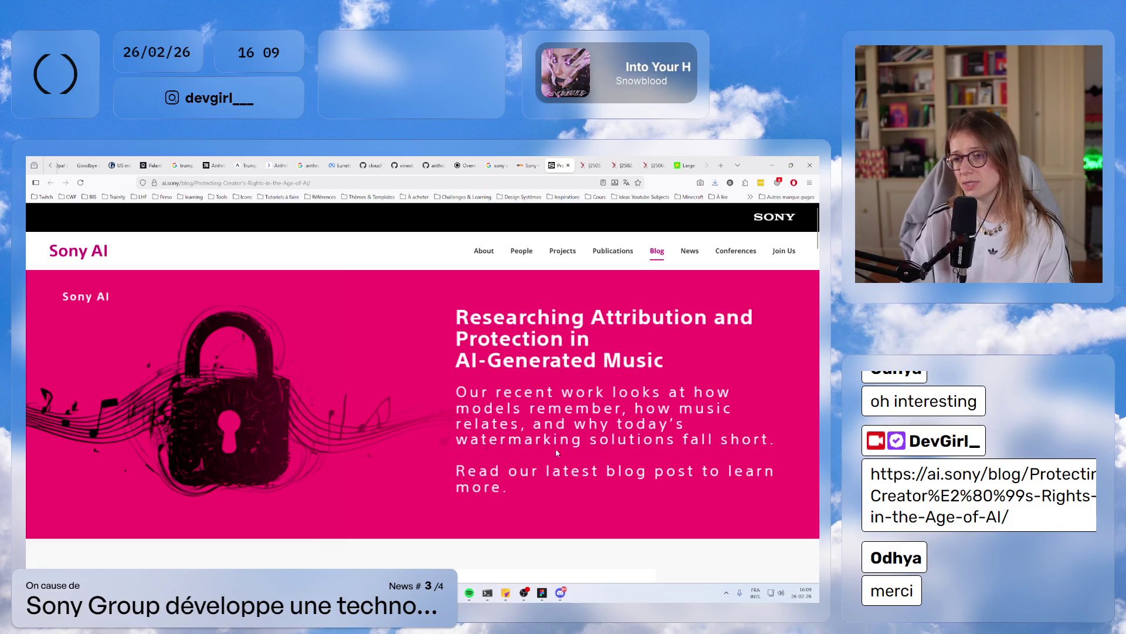
{"action": "scroll", "coordinate": [356, 456], "scroll_direction": "down", "scroll_amount": 4}
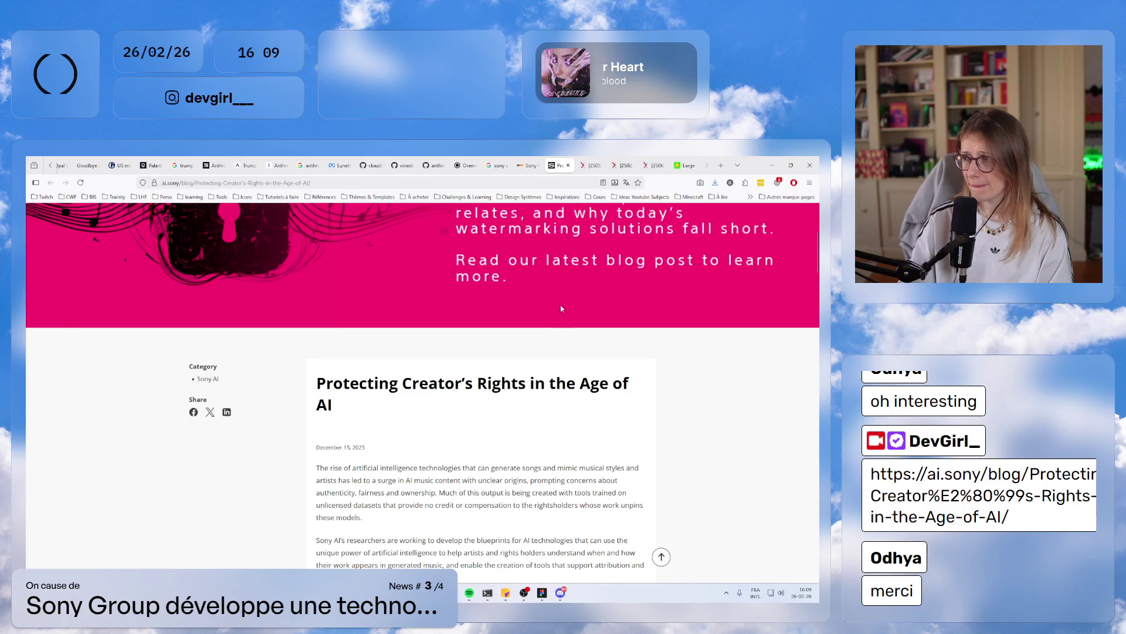
{"action": "scroll", "coordinate": [576, 294], "scroll_direction": "down", "scroll_amount": 3}
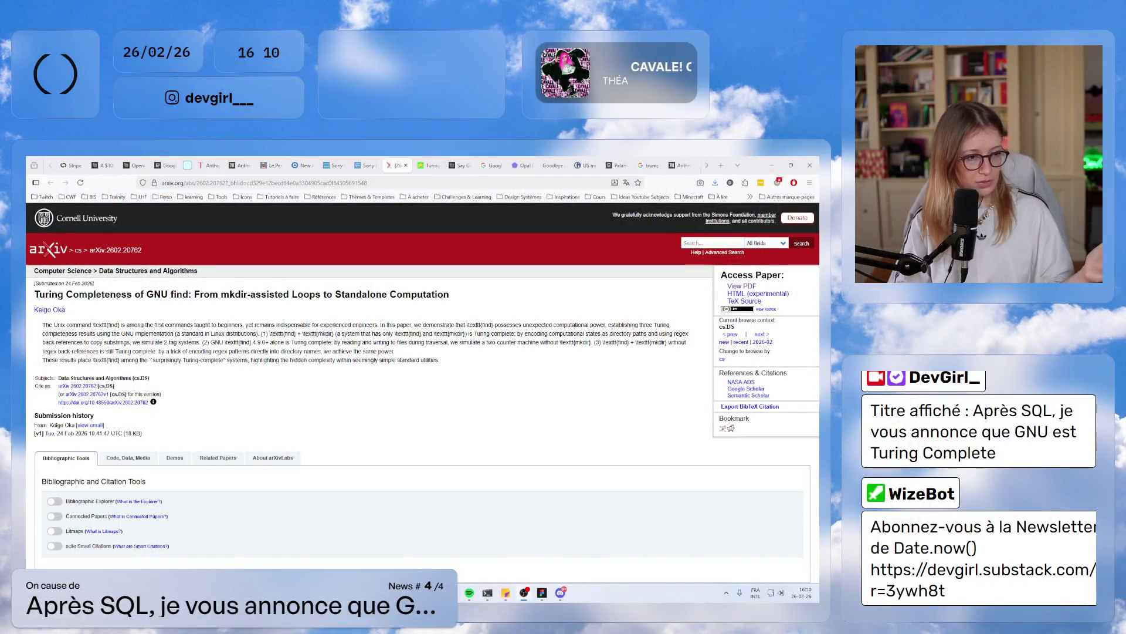
- Zoom in on the GNU find paper and reload it at the bare arxiv.org/abs/2602.20762 address
{"action": "key", "text": "ctrl+plus"}
{"action": "key", "text": "ctrl+plus"}
{"action": "key", "text": "ctrl+plus"}
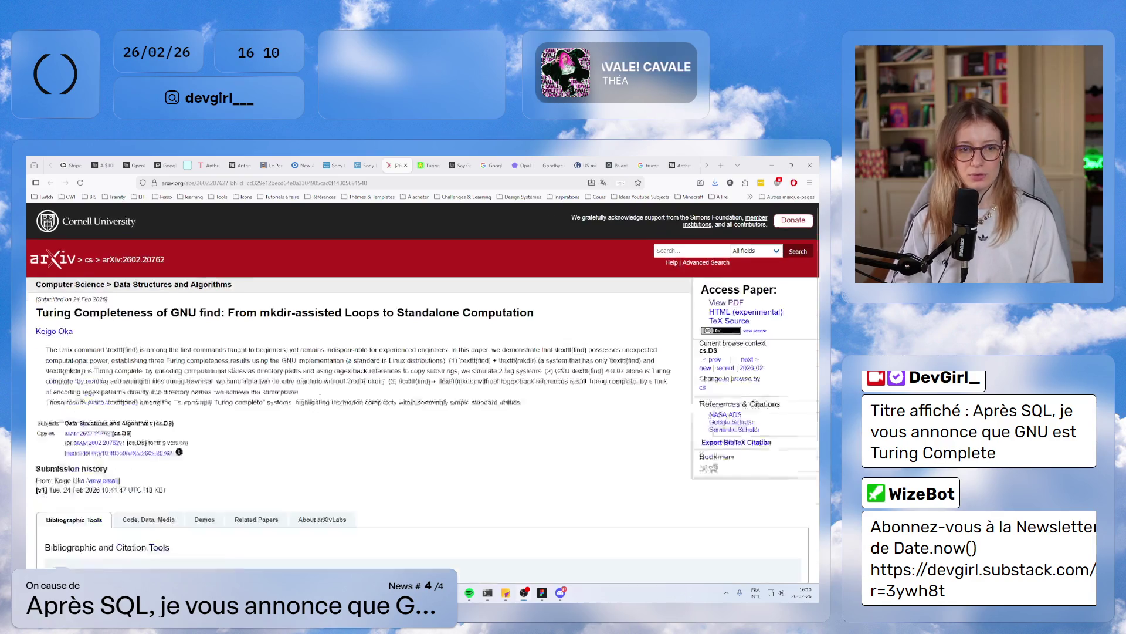
{"action": "key", "text": "ctrl+plus"}
{"action": "key", "text": "ctrl+plus"}
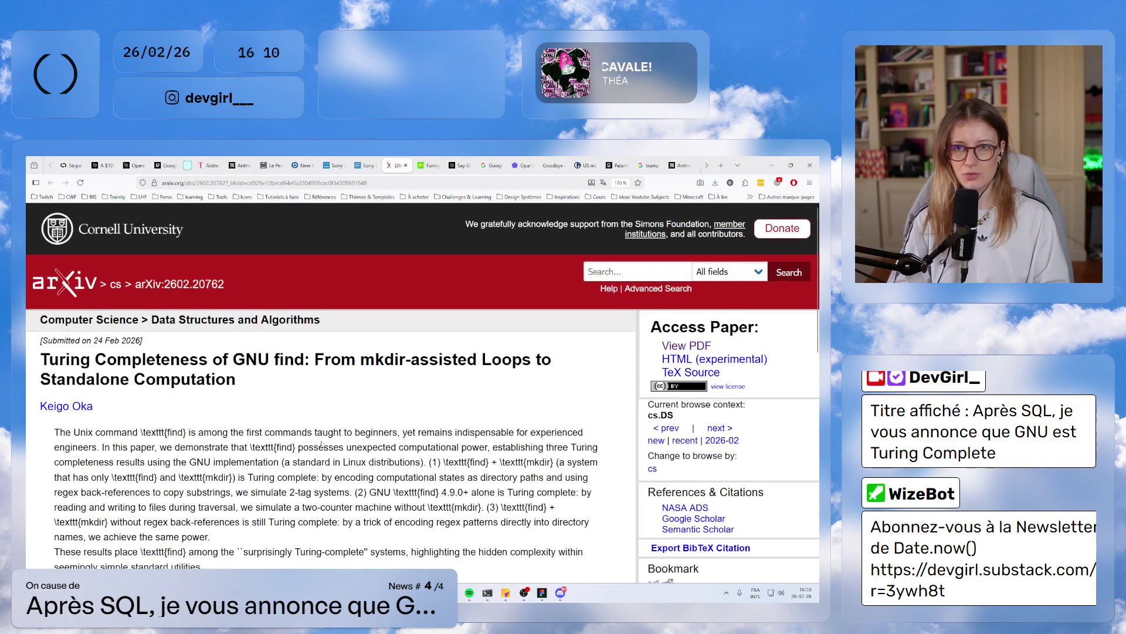
{"action": "left_click", "coordinate": [226, 182]}
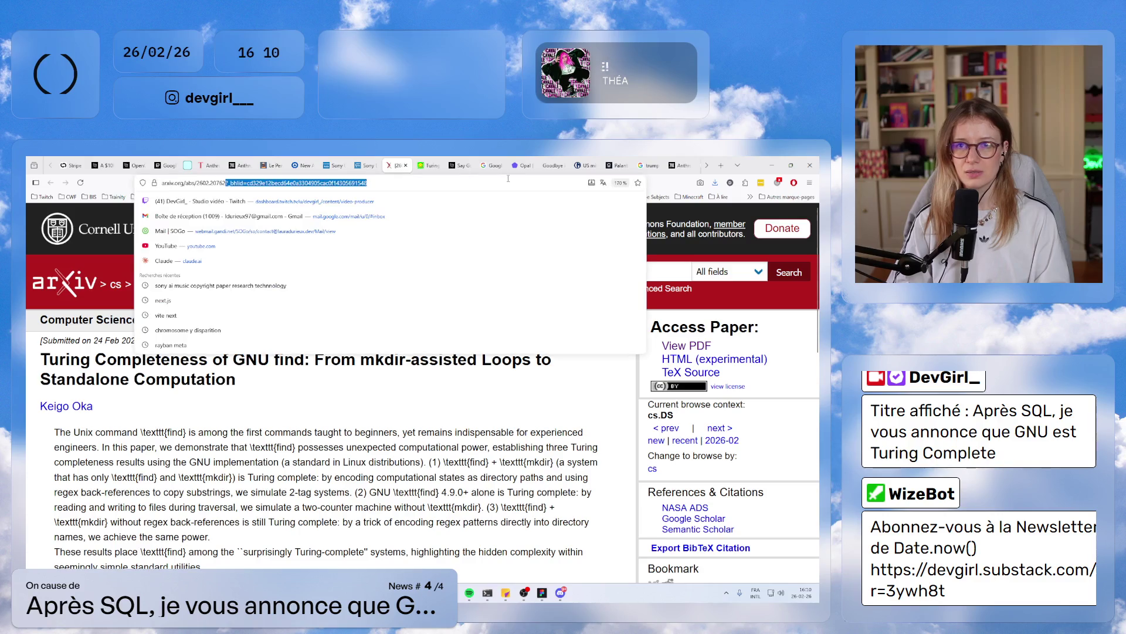
{"action": "key", "text": "shift+End"}
{"action": "key", "text": "BackSpace"}
{"action": "key", "text": "Return"}
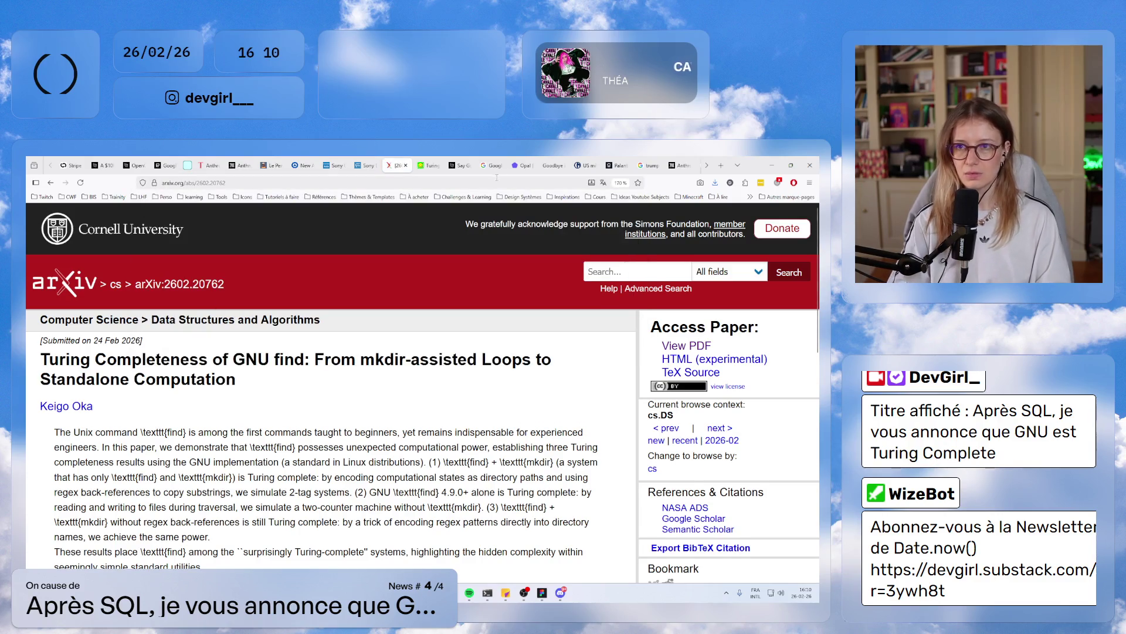